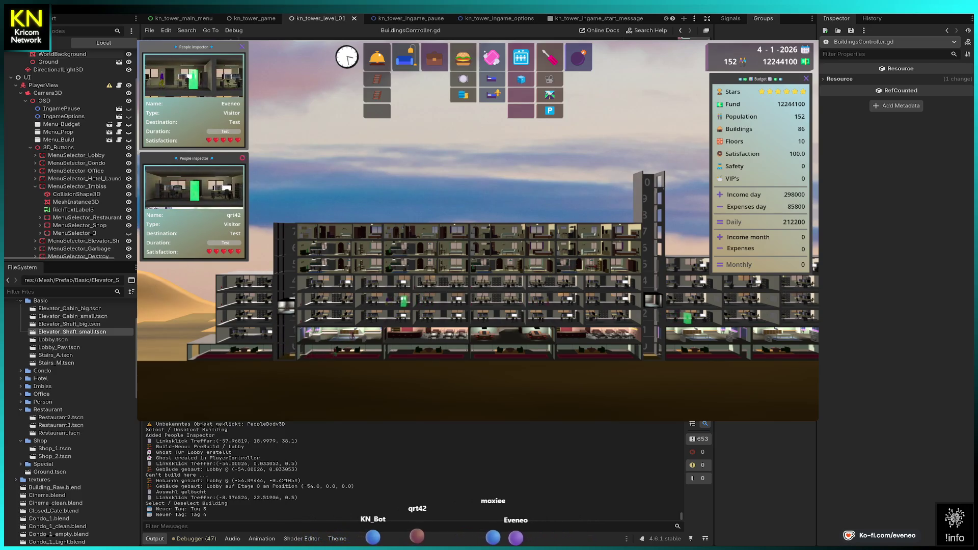
- Close the second visitor inspector and collapse the 3D_Buttons, Prefab and Mesh folders
left_click(242, 158)
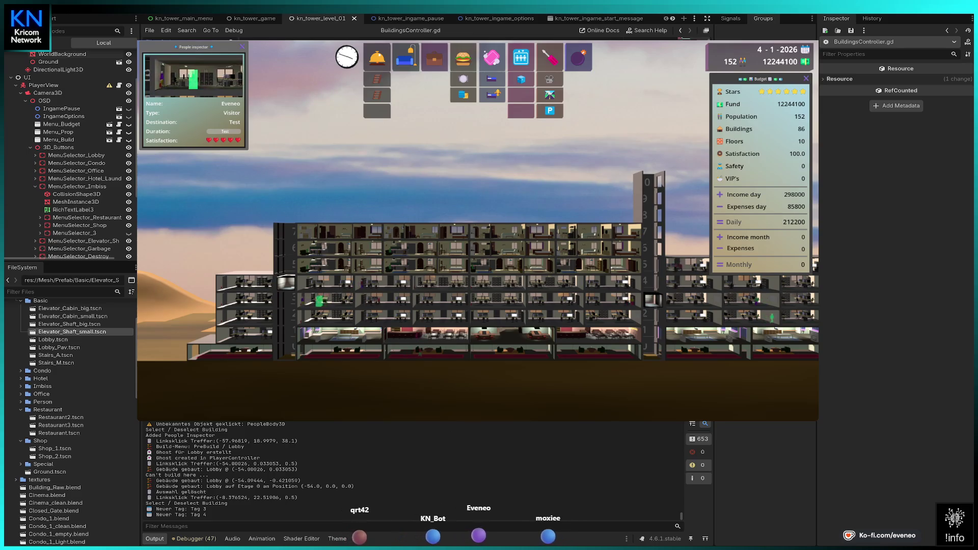
left_click(30, 147)
scroll(32, 365, "up", 5)
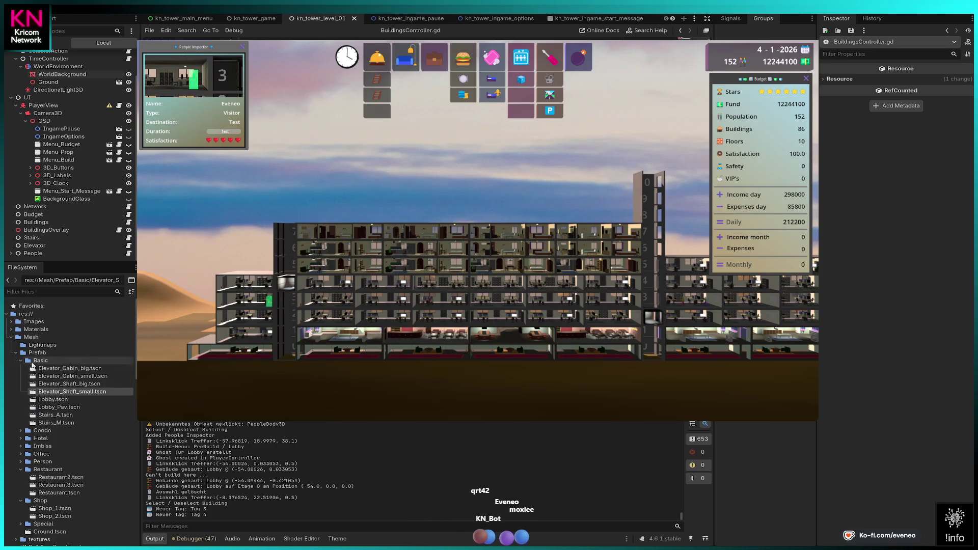
left_click(16, 352)
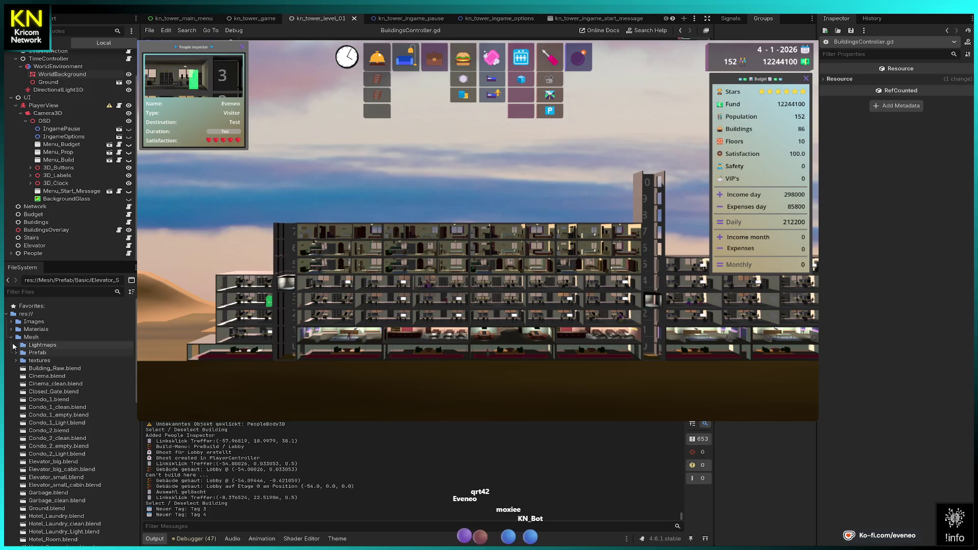
left_click(10, 337)
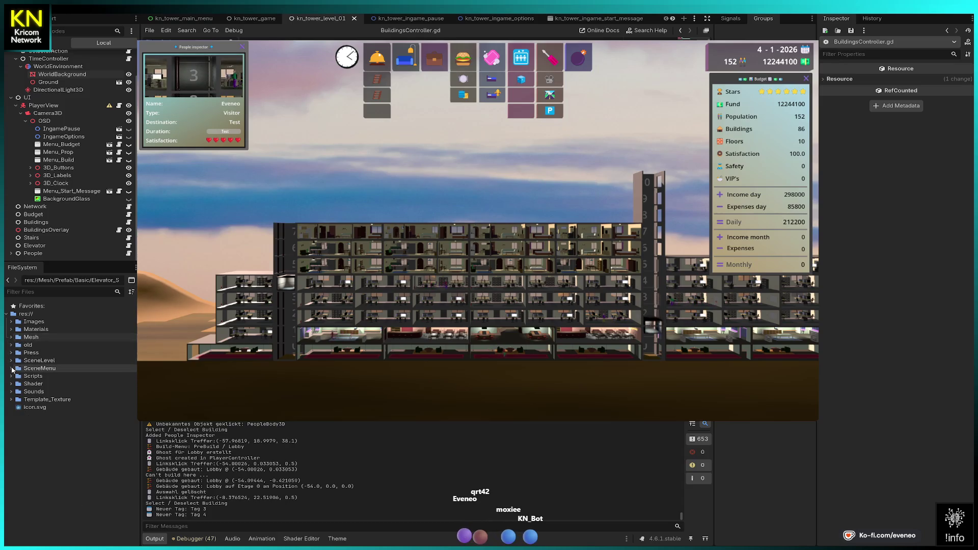
- Duplicate kn_tower_ingame_budget.tscn in SceneMenu as kn_tower_ingame_elevator.tscn and select it
left_click(12, 368)
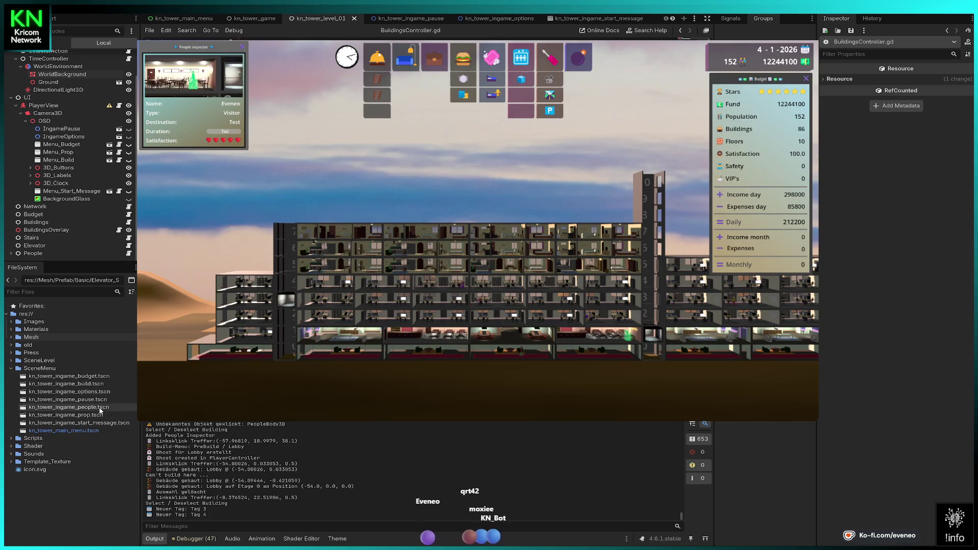
left_click(89, 376)
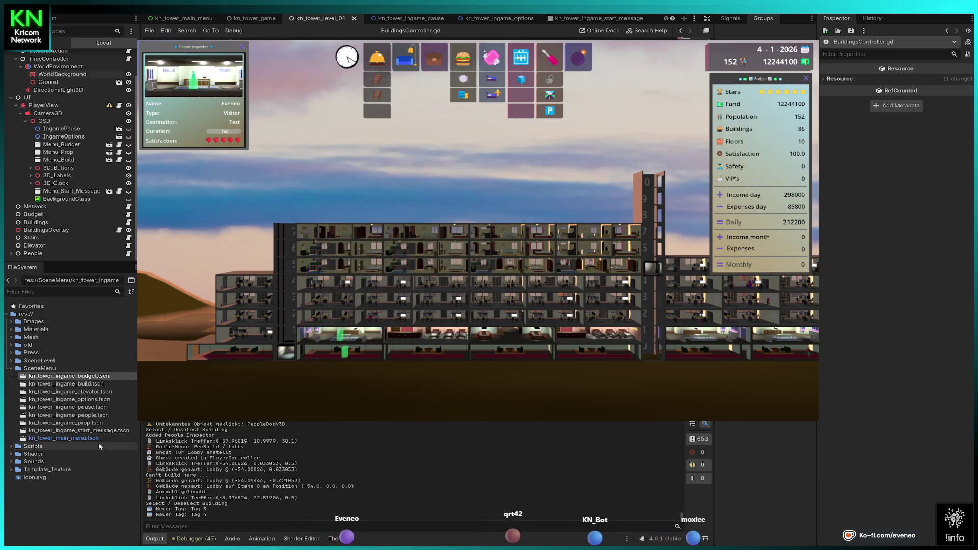
left_click(88, 392)
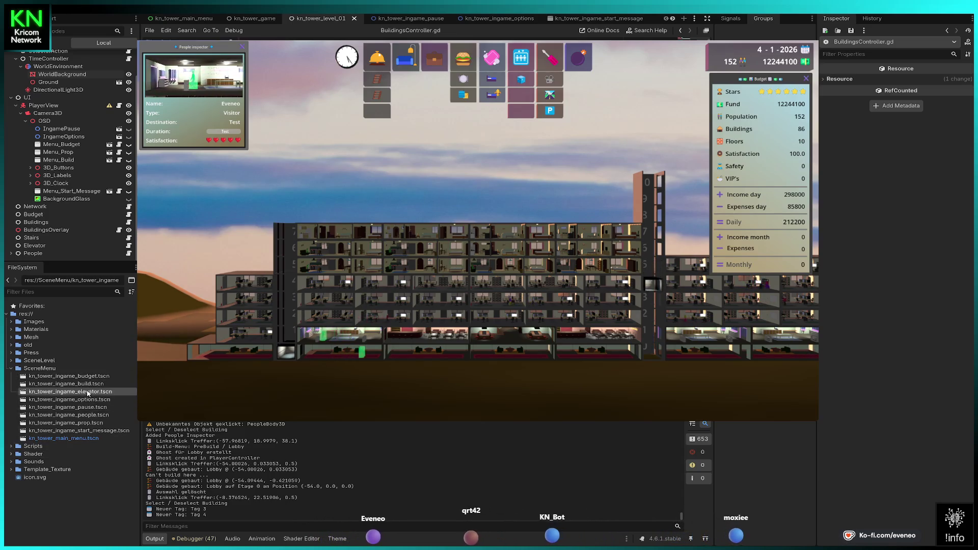
- Open kn_tower_ingame_elevator.tscn in the 2D view and rename root Menu_Budget to Menu_Elevator
double_click(89, 392)
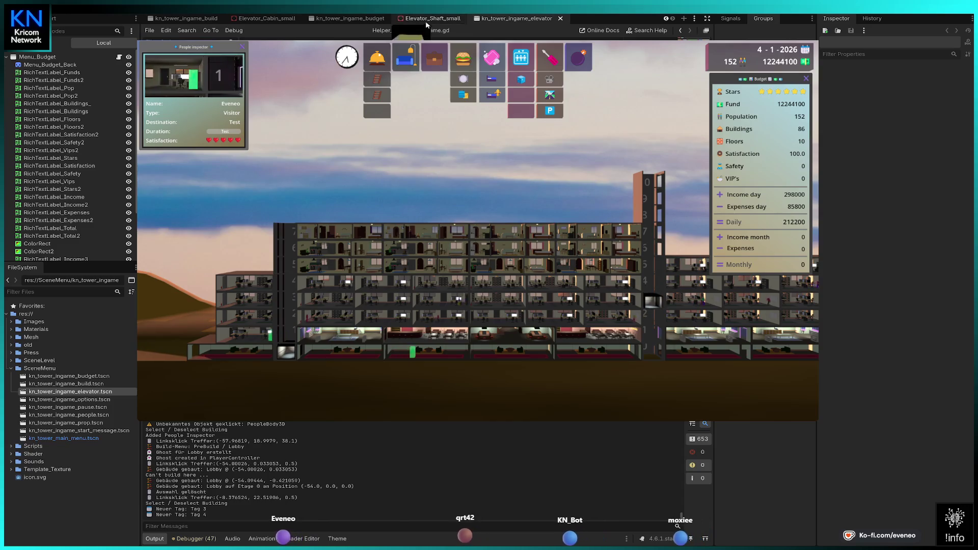
key("ctrl+F1")
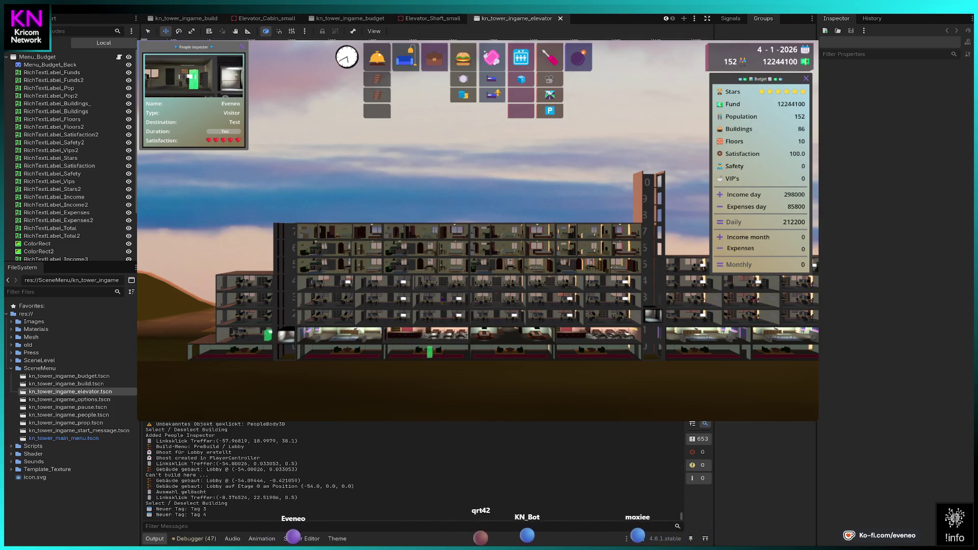
left_click(51, 58)
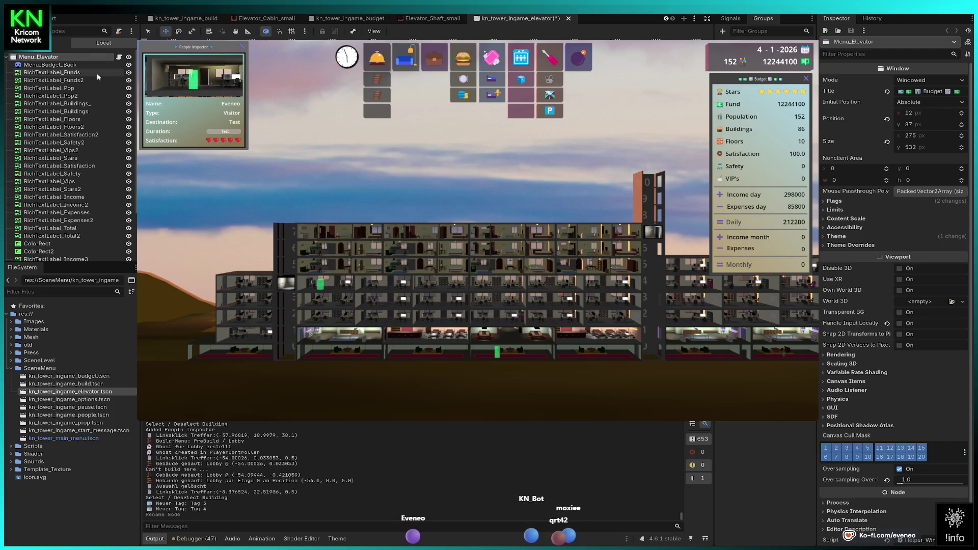
- Change the window's Title field from Budget to Elevator Manager, removing the stray trailing character
double_click(932, 91)
type("Elevator")
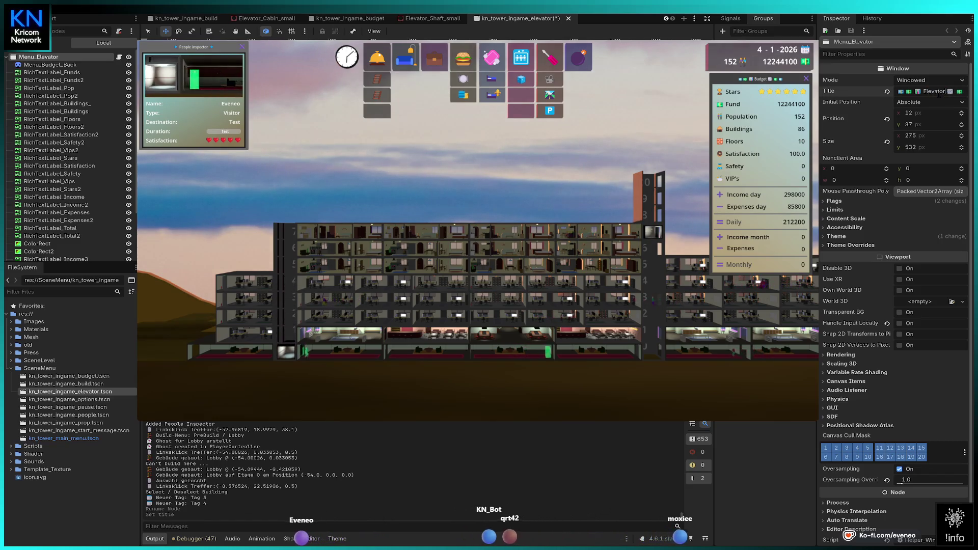
type(" Manager")
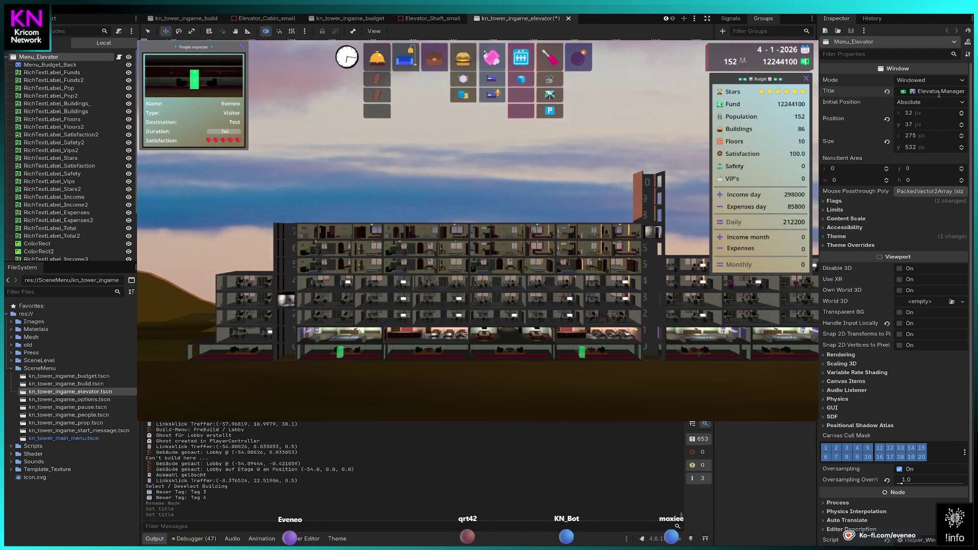
key("Home")
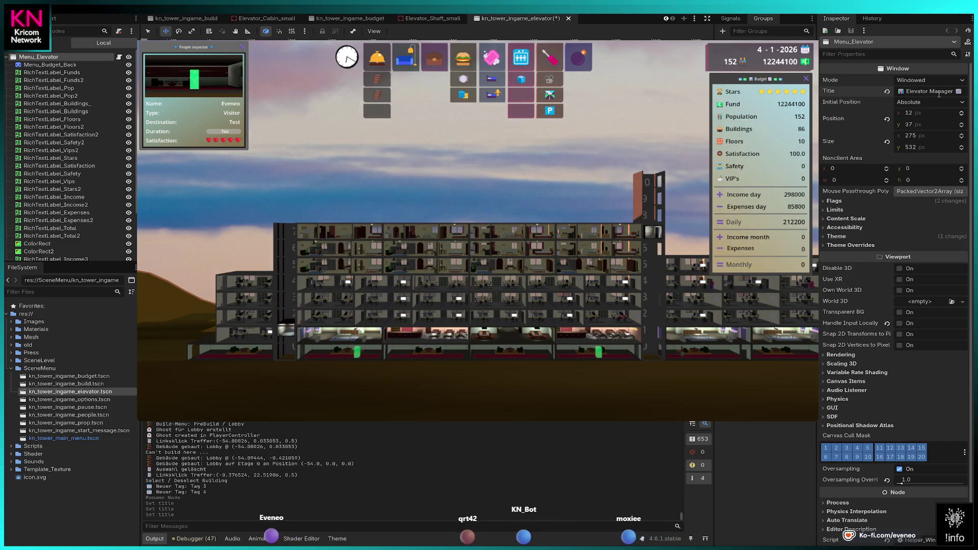
key("End")
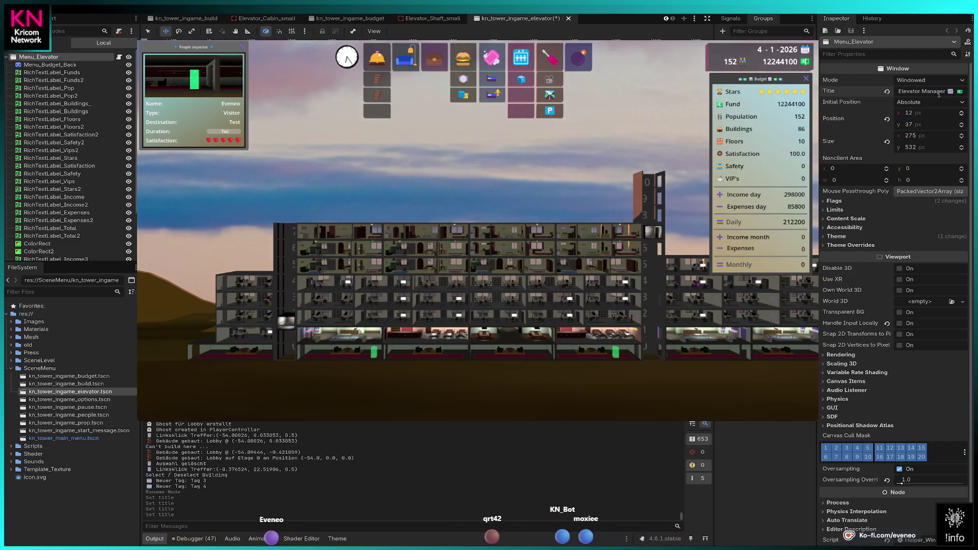
key("BackSpace")
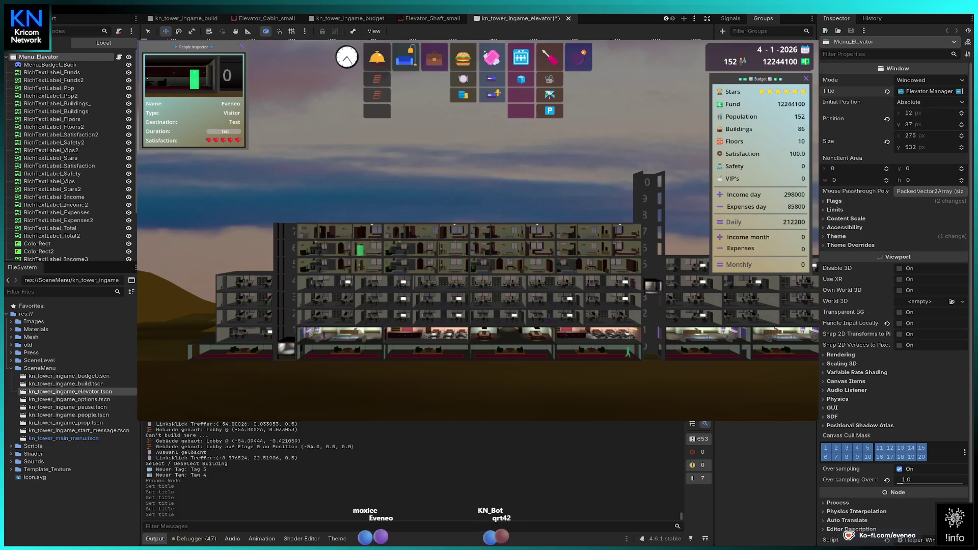
- Delete the surplus RichTextLabel and ColorRect nodes and rename Menu_Budget_Back to Menu_Elevator_Back
left_click(40, 65)
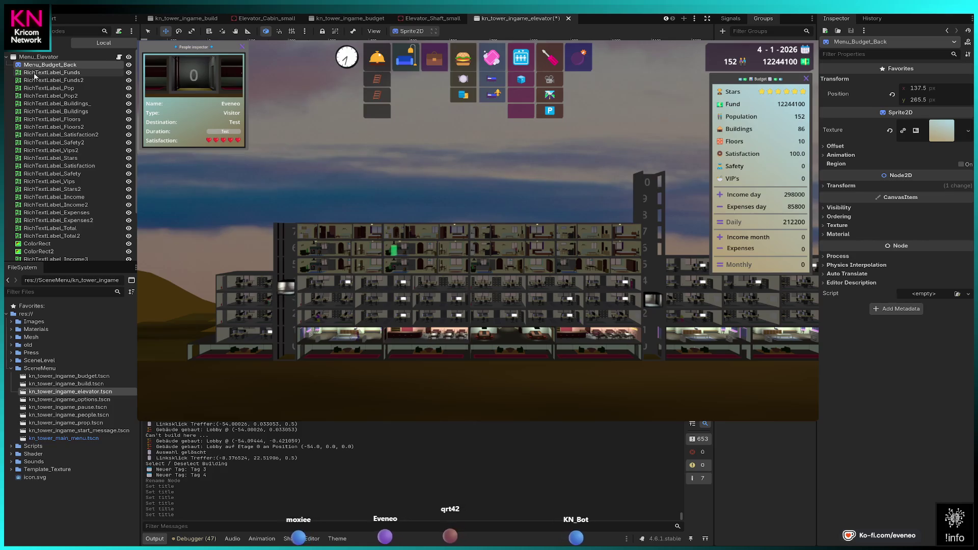
left_click(35, 73)
scroll(72, 186, "down", 3)
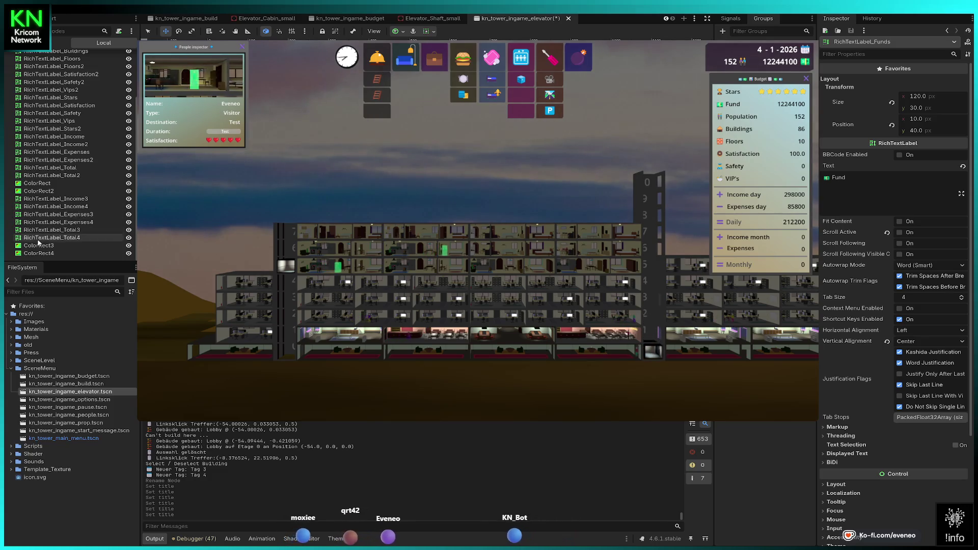
left_click(50, 237, "shift")
key("Delete")
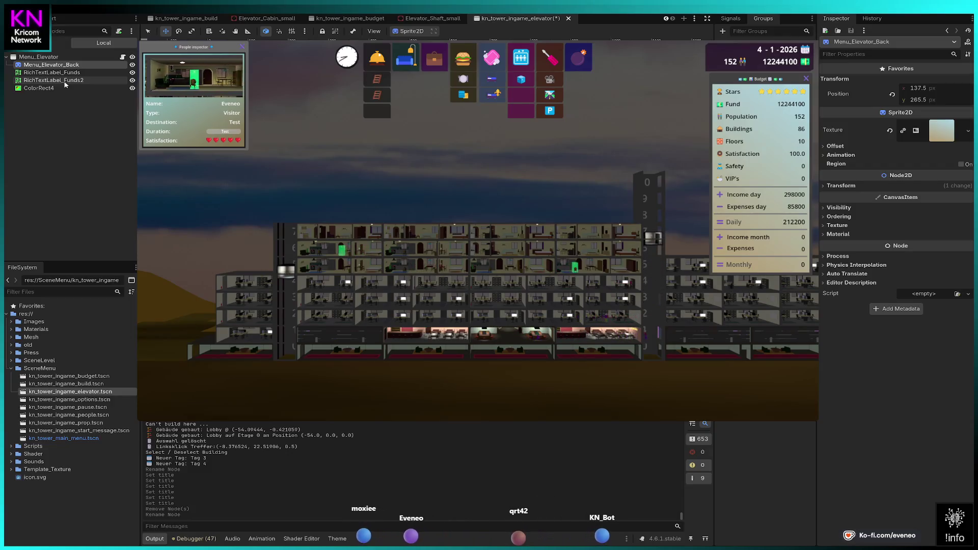
left_click(51, 90)
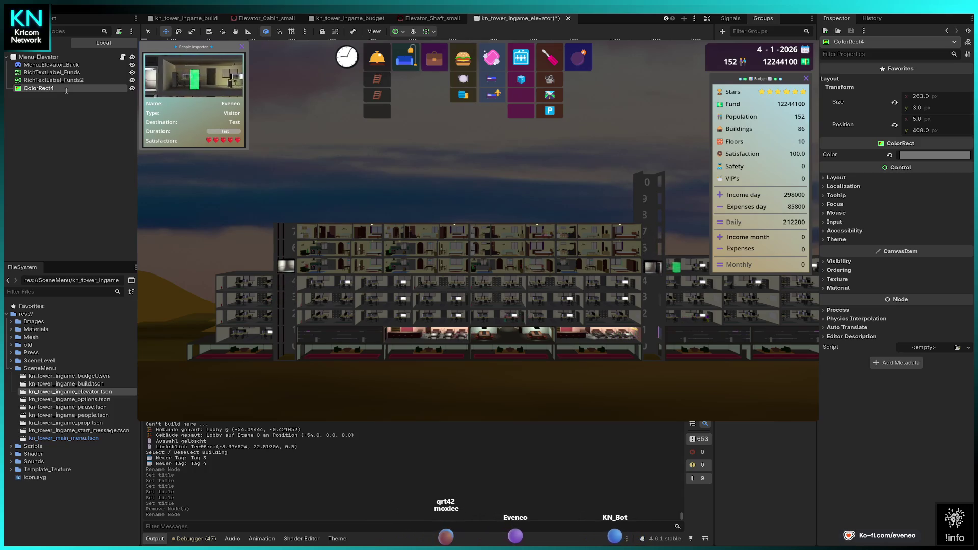
- Rename ColorRect4 to ColorRect_Div
key("BackSpace")
type("_Div")
key("Return")
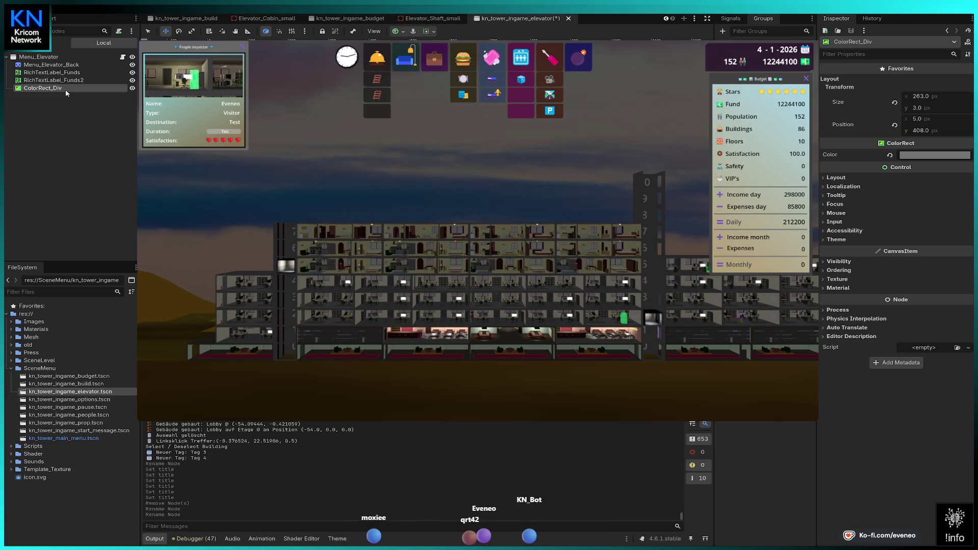
- Duplicate the divider as ColorRect_Div2 at position 5,100 and set its height to 300
key("ctrl+d")
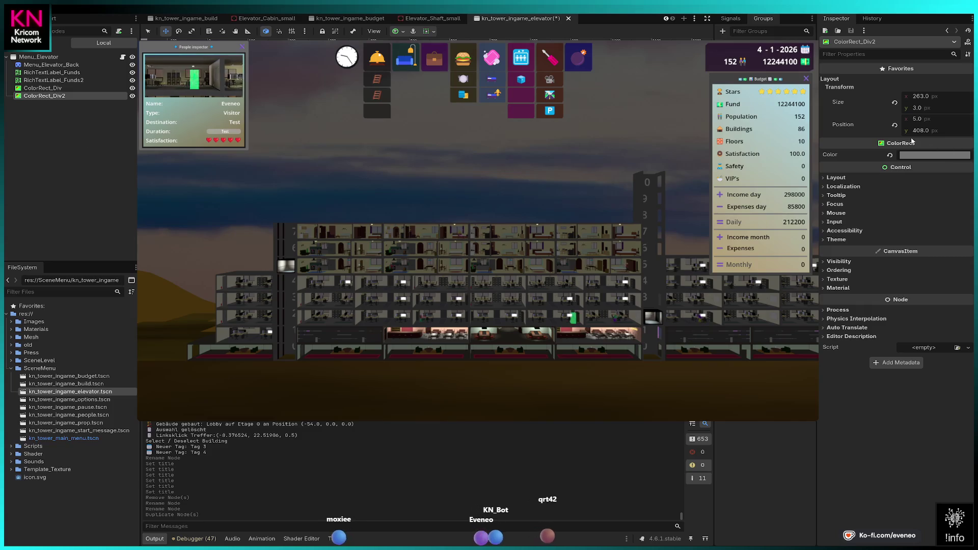
left_click_drag(921, 111, 928, 111)
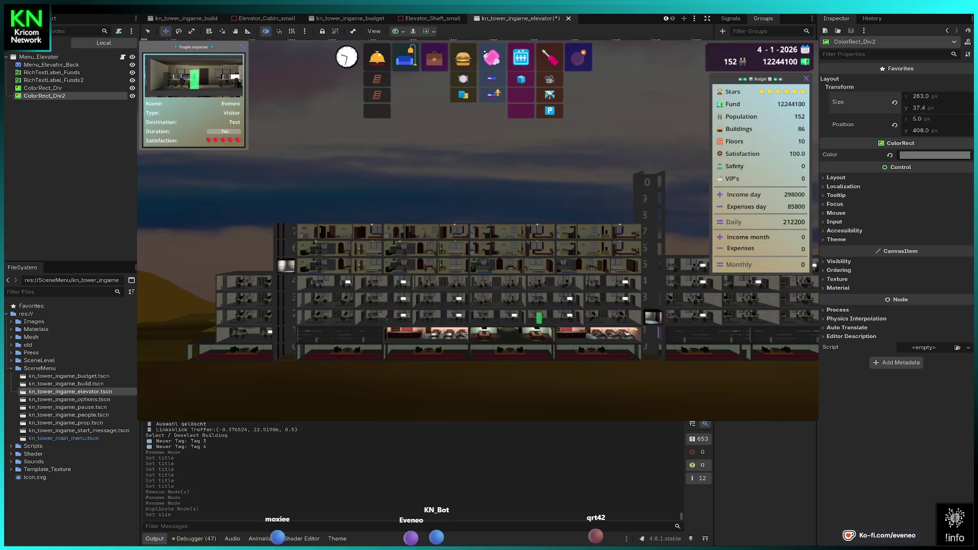
left_click_drag(928, 133, 924, 133)
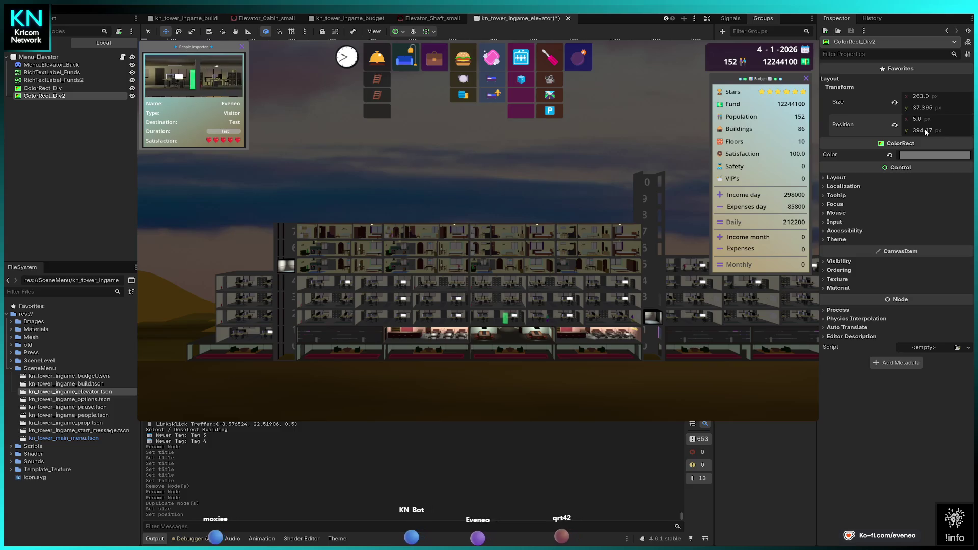
type("400")
key("Return")
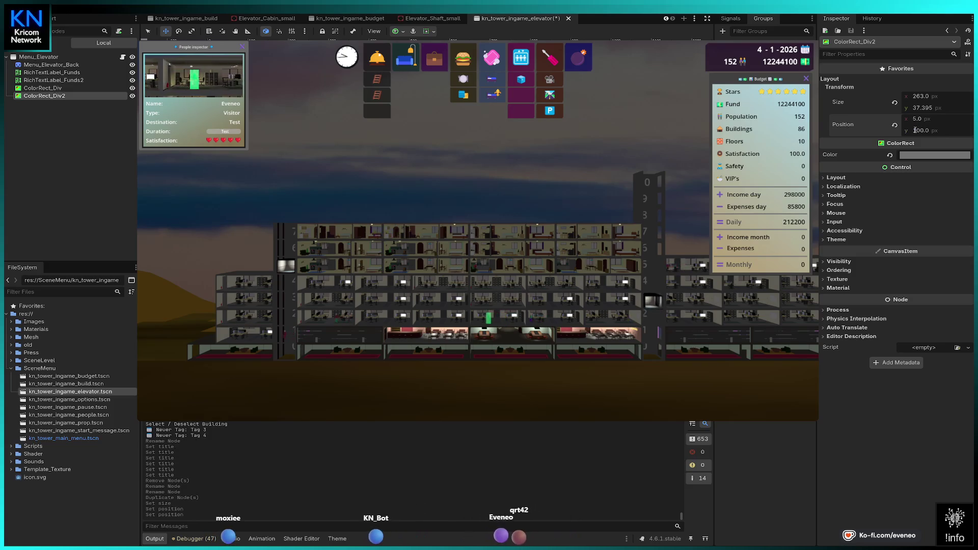
left_click(927, 109)
type("400")
key("Return")
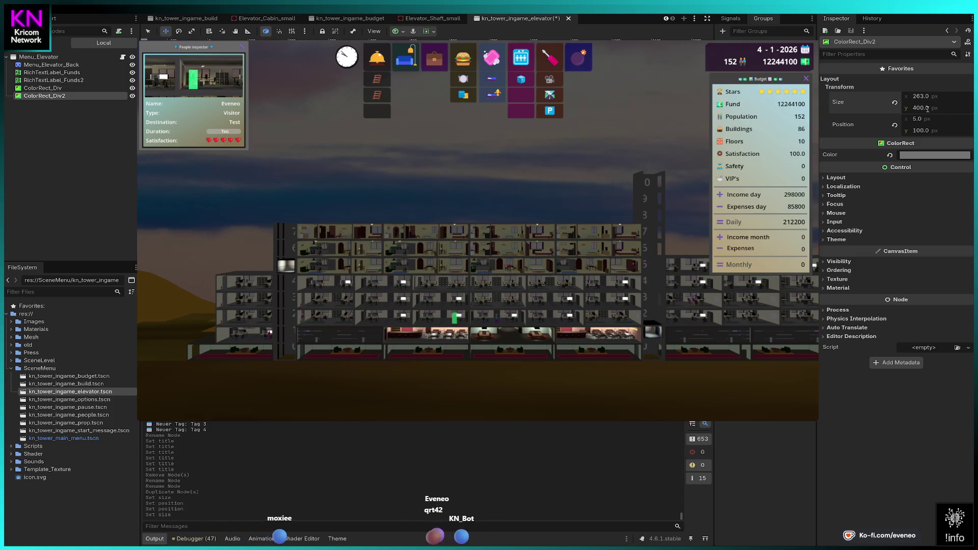
type("300")
key("Return")
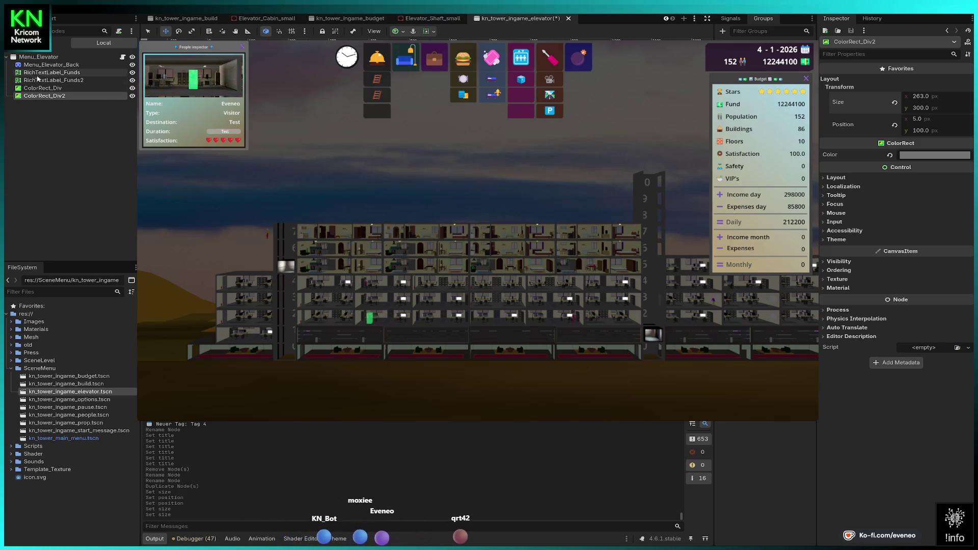
left_click(71, 72)
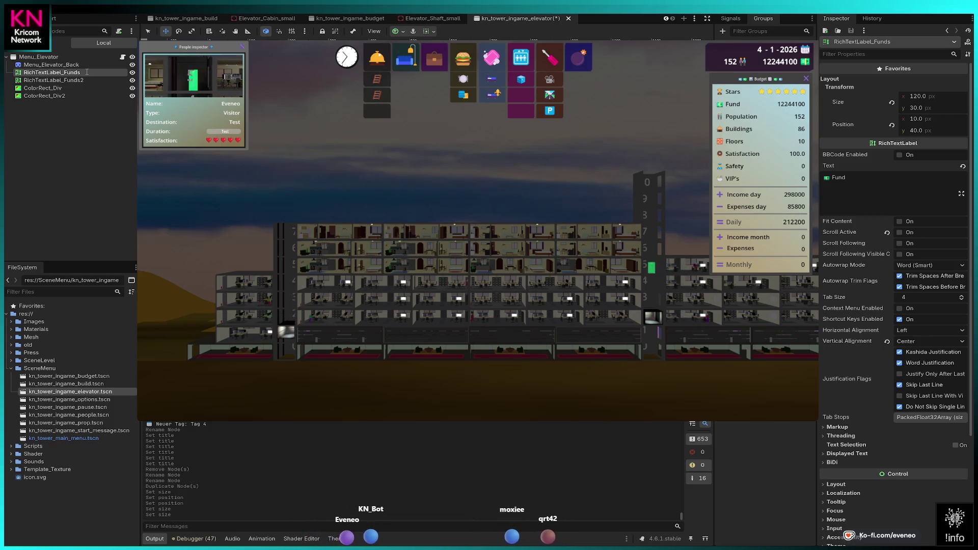
- Rename the Funds label to RichTextLabel_ShaftID
type("ShaftID")
key("Return")
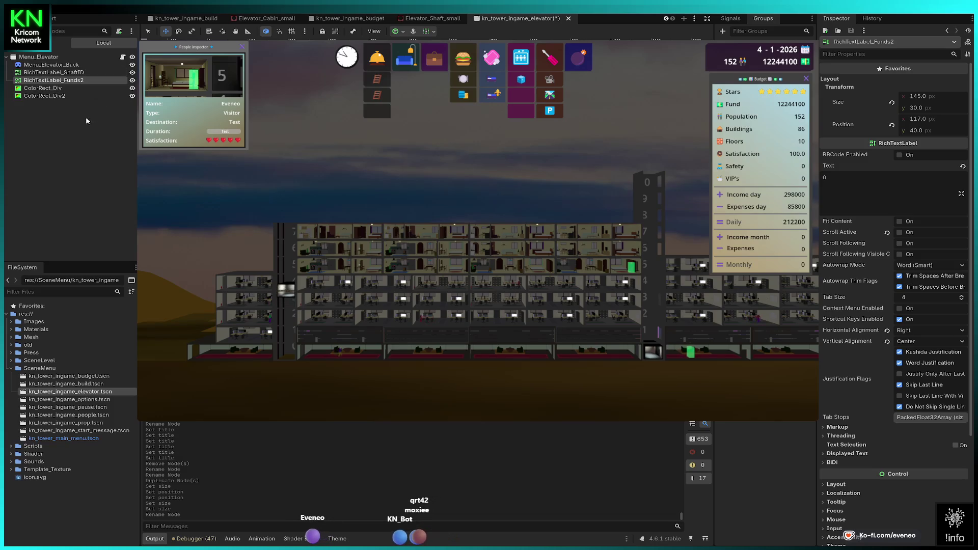
left_click(73, 73)
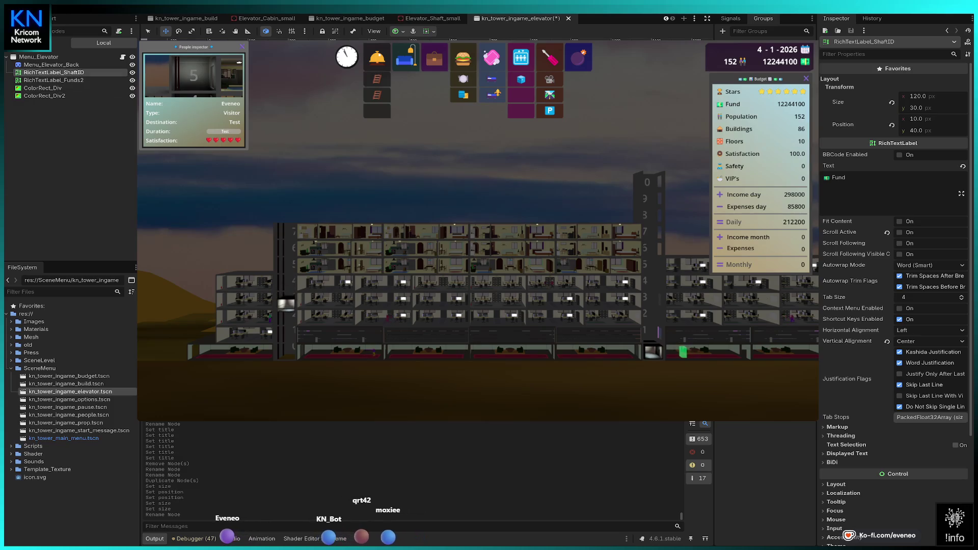
- Change the label's text to 'Shaft ID' with an elevator emoji in front
left_click_drag(833, 178, 860, 181)
type("Shaft")
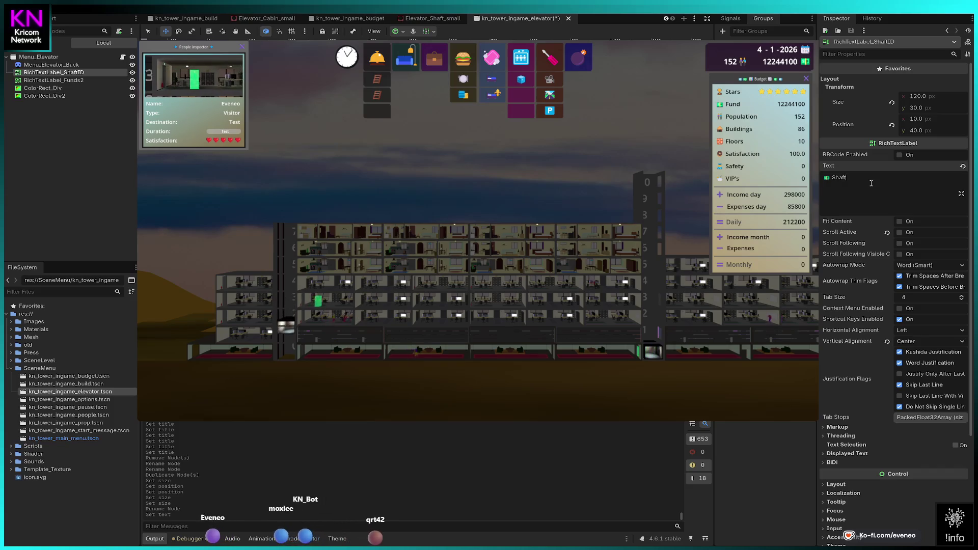
type("ID")
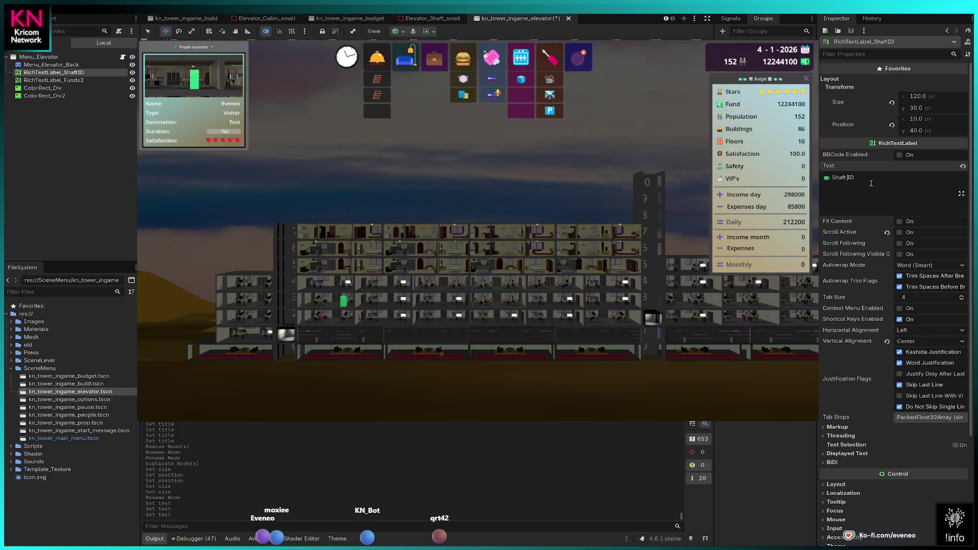
key("Home")
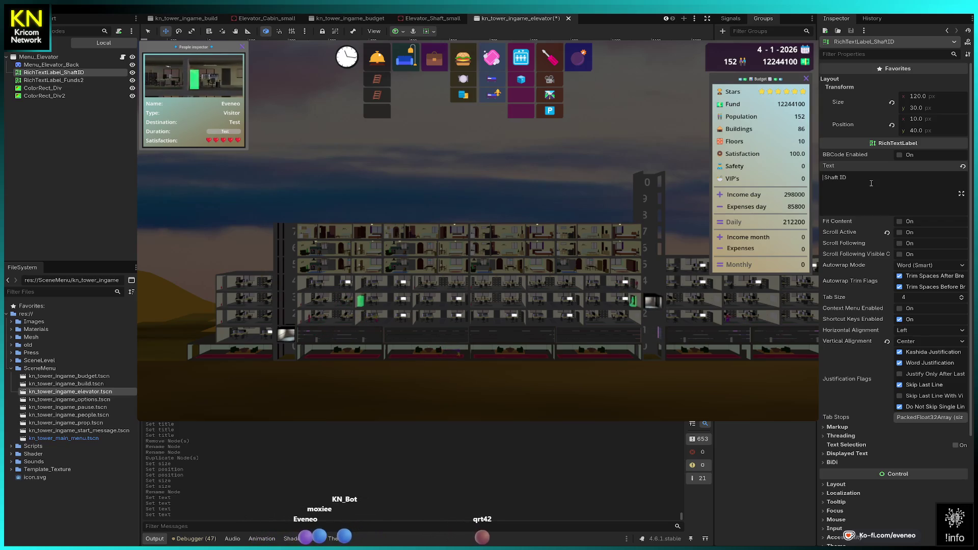
type("🛗")
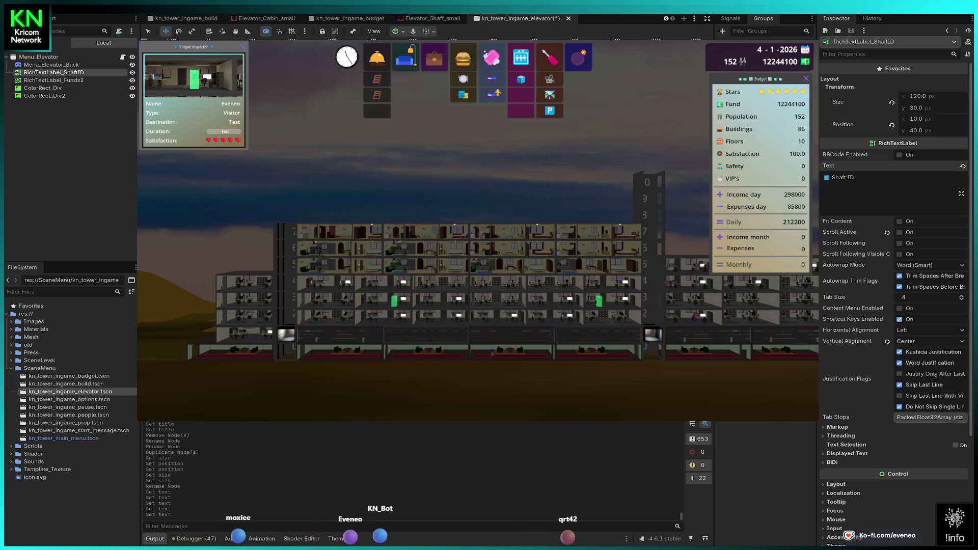
left_click(51, 65)
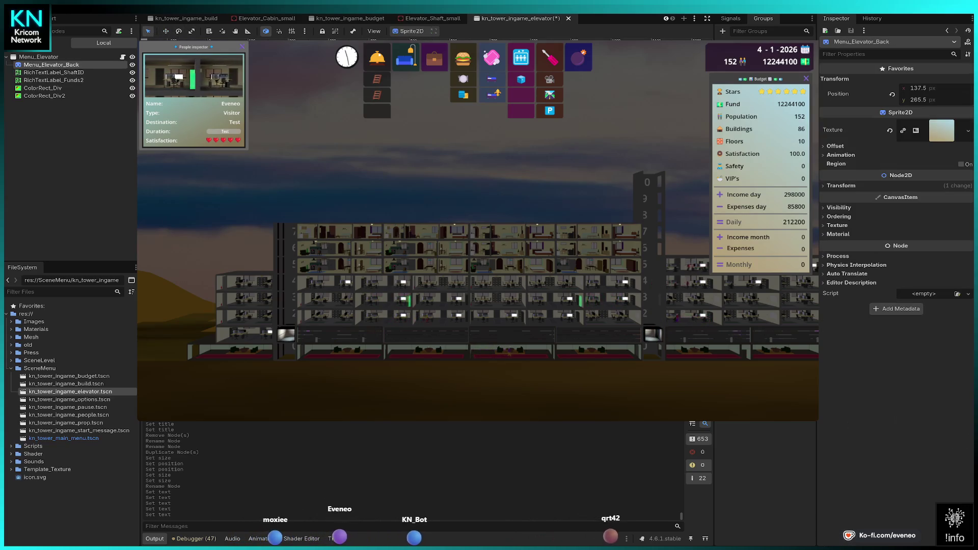
- Nudge the ShaftID label to 8, 8 and the 17 px wide Funds2 label to 253, 8
left_click(54, 73)
left_click(53, 80, "ctrl")
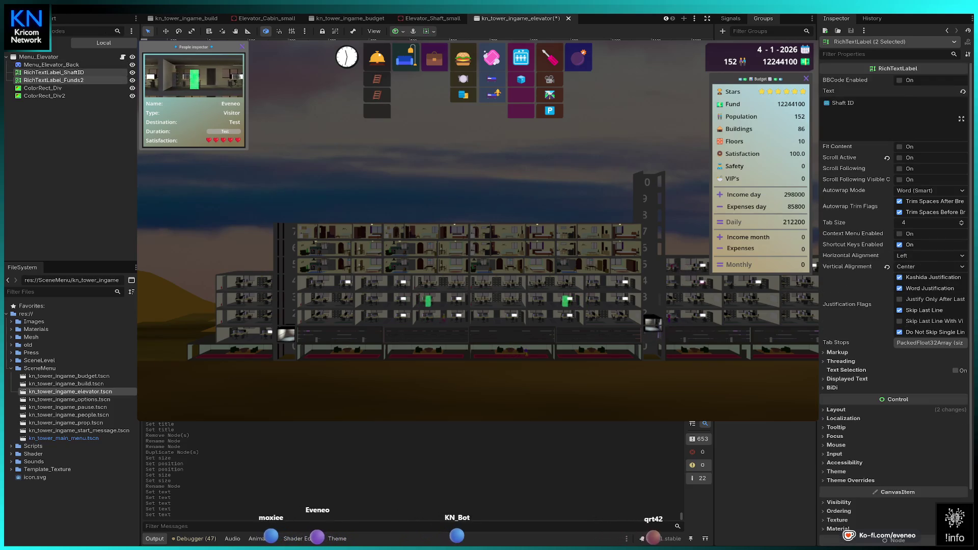
key("Up")
key("Up")
key("Up")
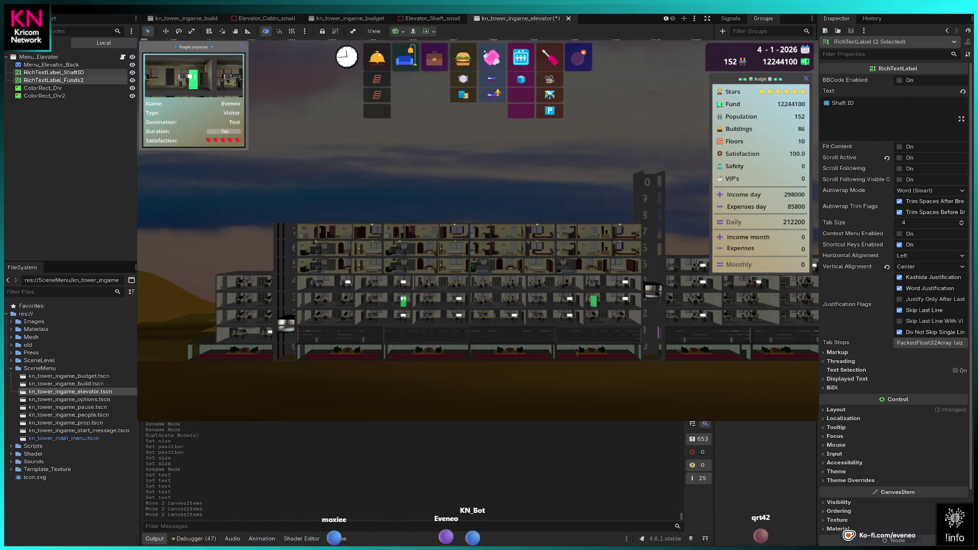
left_click(53, 80)
key("Up")
key("Right")
key("Right")
key("Right")
key("Right")
key("Right")
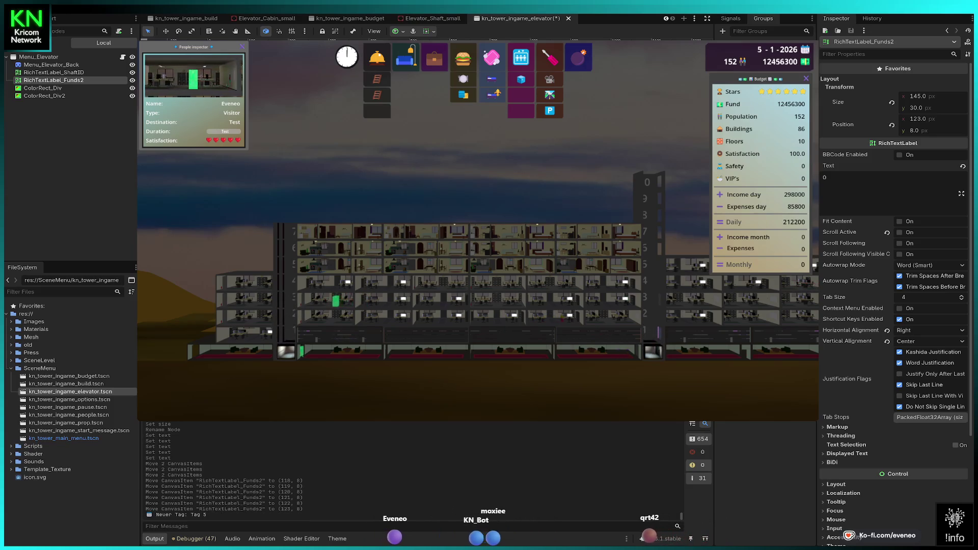
key("Right")
key("Right")
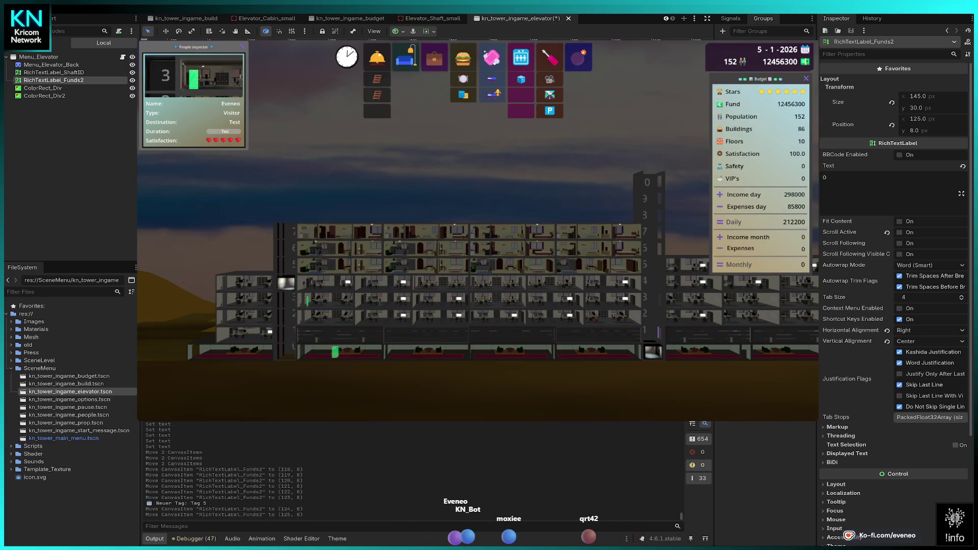
left_click(53, 72)
key("Left")
key("Left")
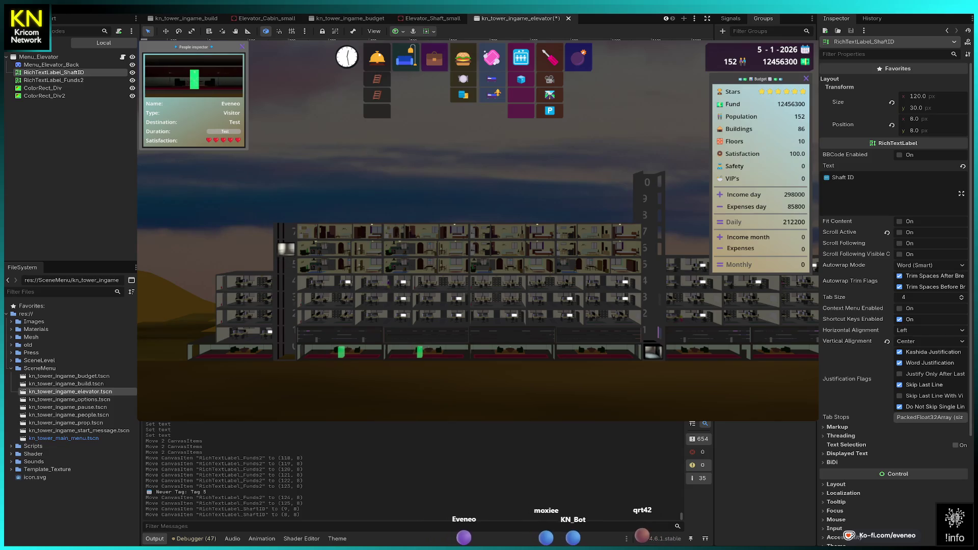
left_click(54, 80)
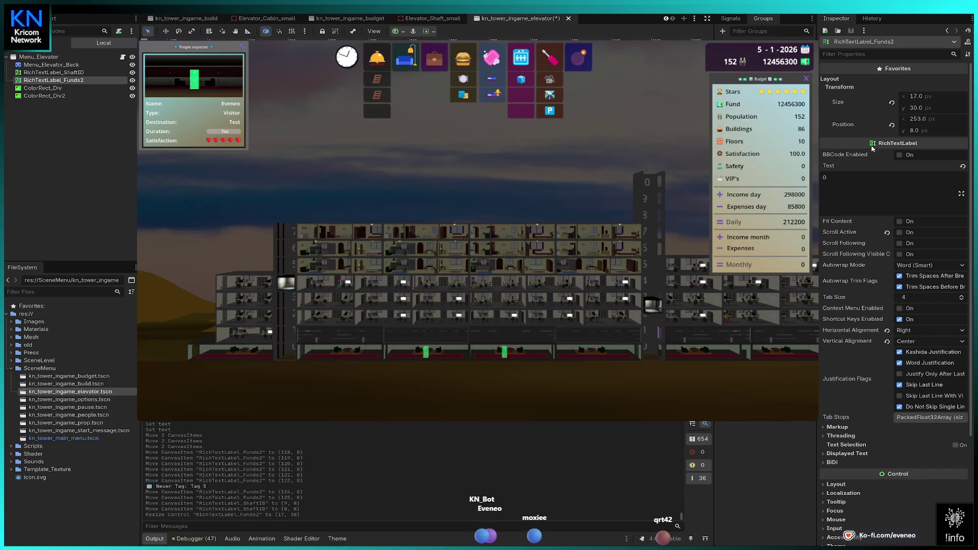
type("al")
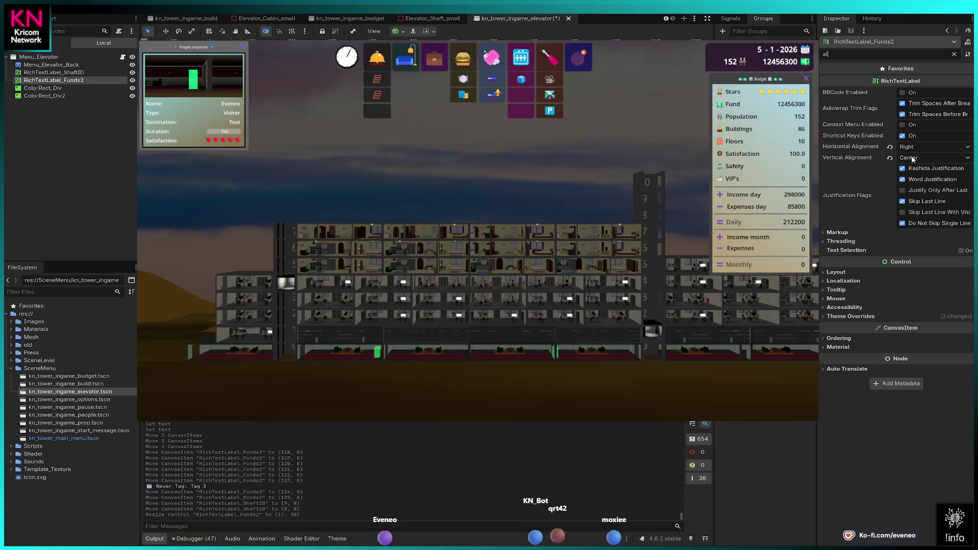
- Set Funds2's Horizontal Alignment to Center, then duplicate it with RichTextLabel_ShaftID into ShaftID2 and Funds3
left_click(914, 148)
left_click(918, 166)
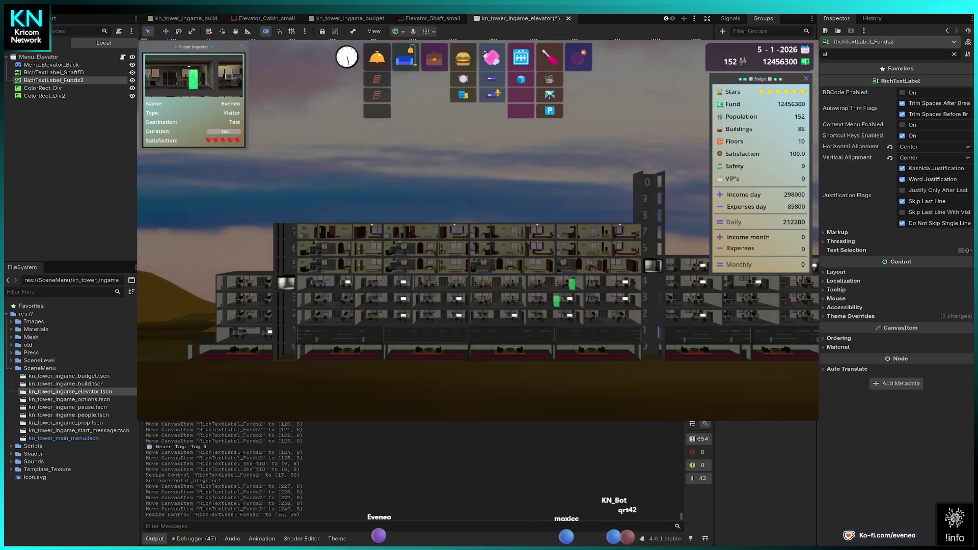
left_click(53, 72, "ctrl")
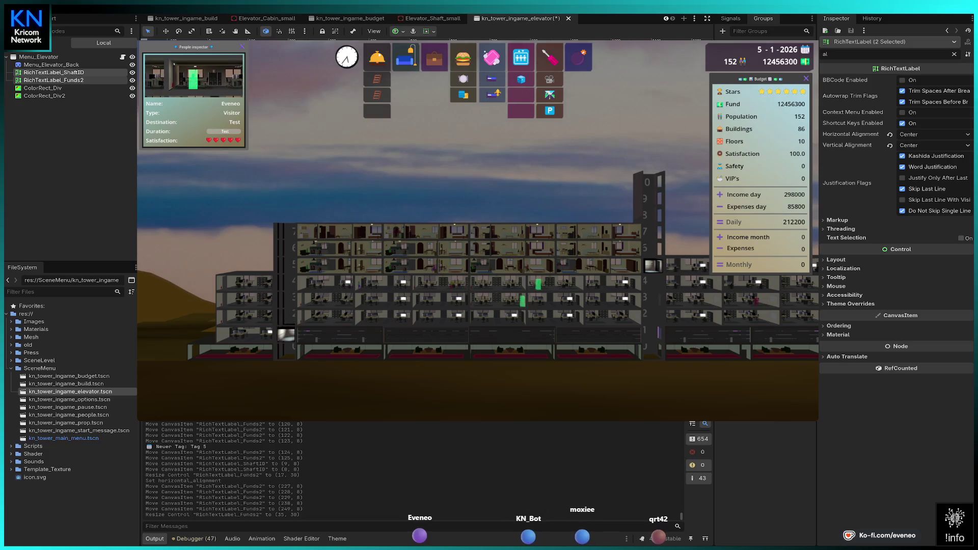
key("ctrl+d")
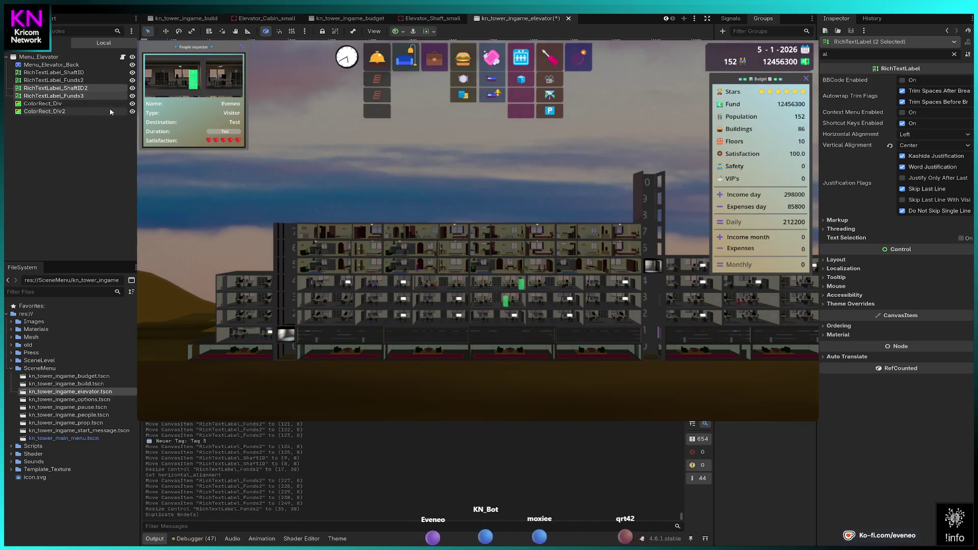
- Rename ShaftID2, Funds3 and Funds2 to RichTextLabel_Cabins, RichTextLabel_Cabins_value and RichTextLabel_ShaftID_value
left_click(72, 89)
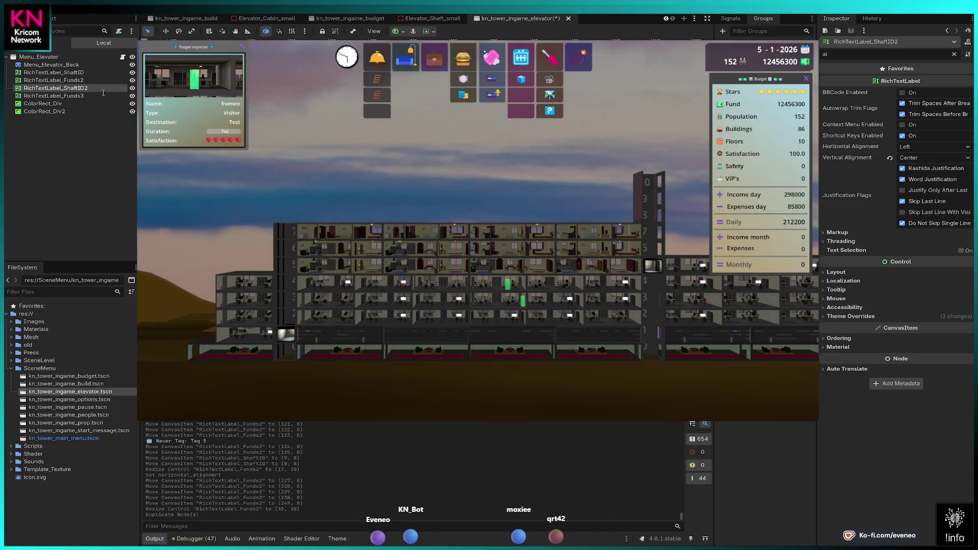
type("Cabins")
key("Return")
left_click(82, 96)
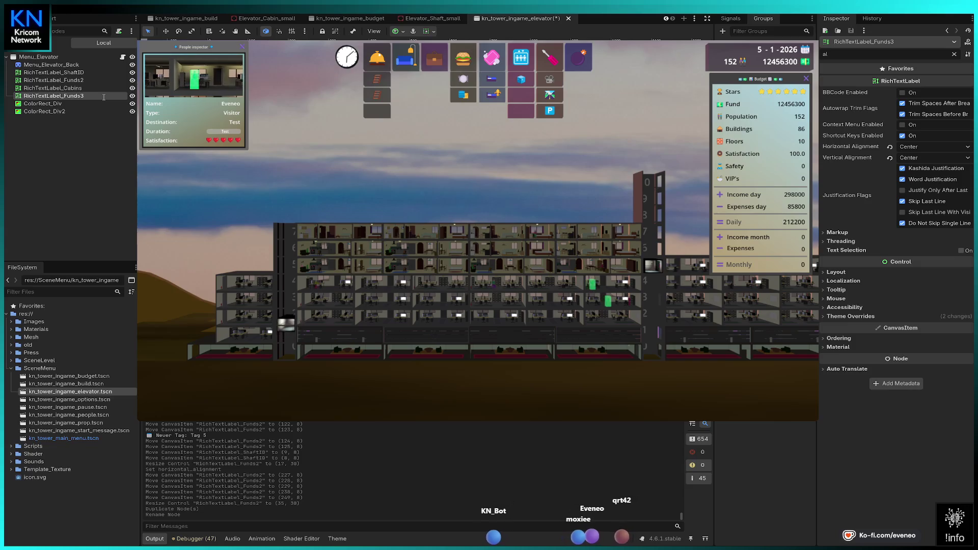
type("RichTextLabel_Cabins_value")
key("Return")
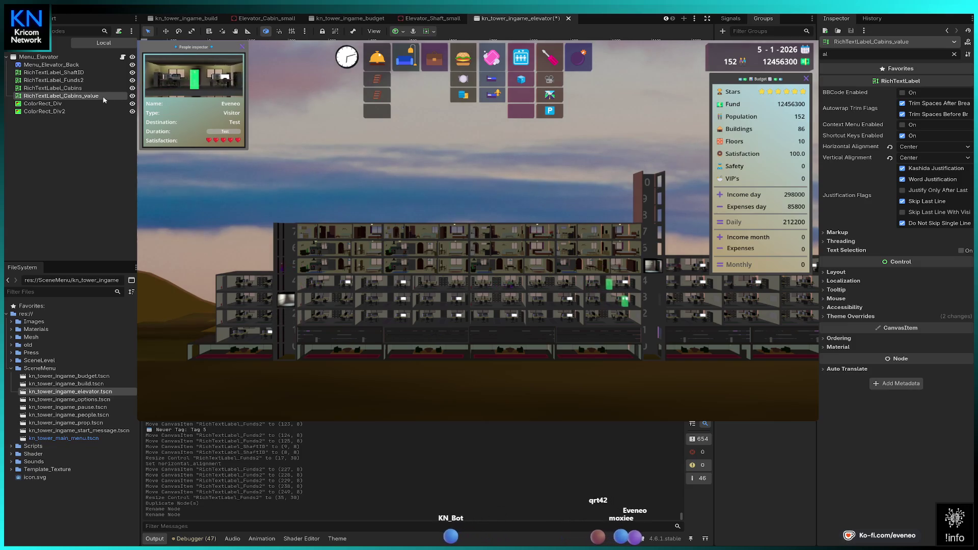
left_click(73, 83)
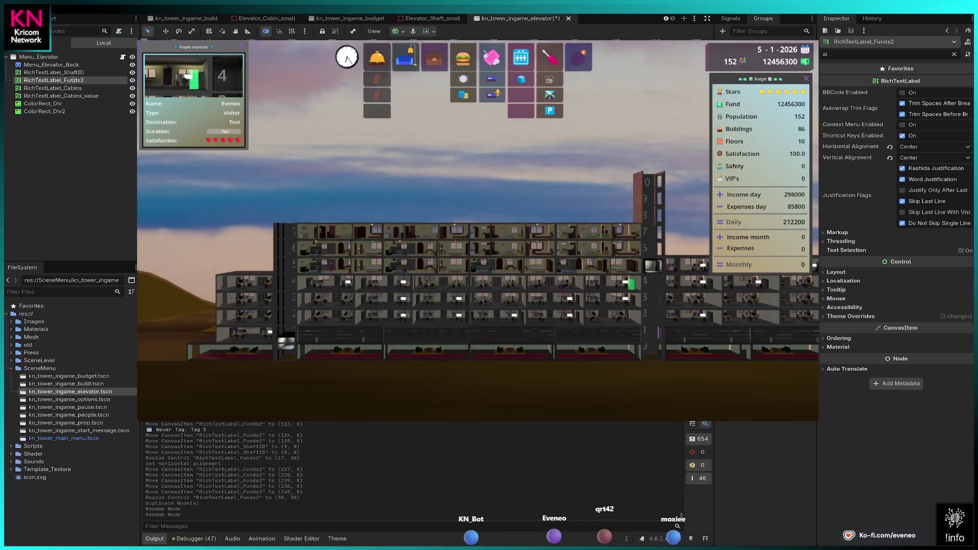
key("ctrl+v")
key("Return")
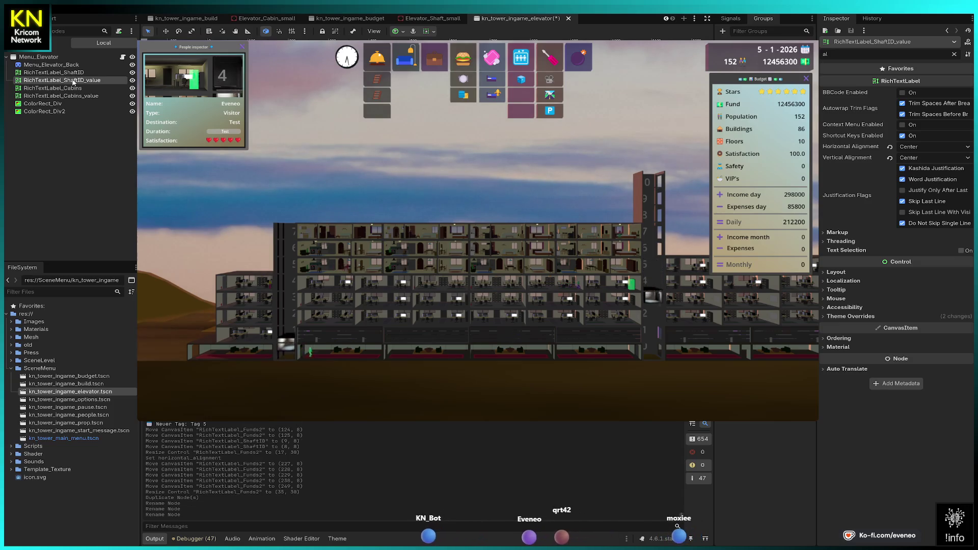
left_click(50, 88)
left_click(56, 95, "shift")
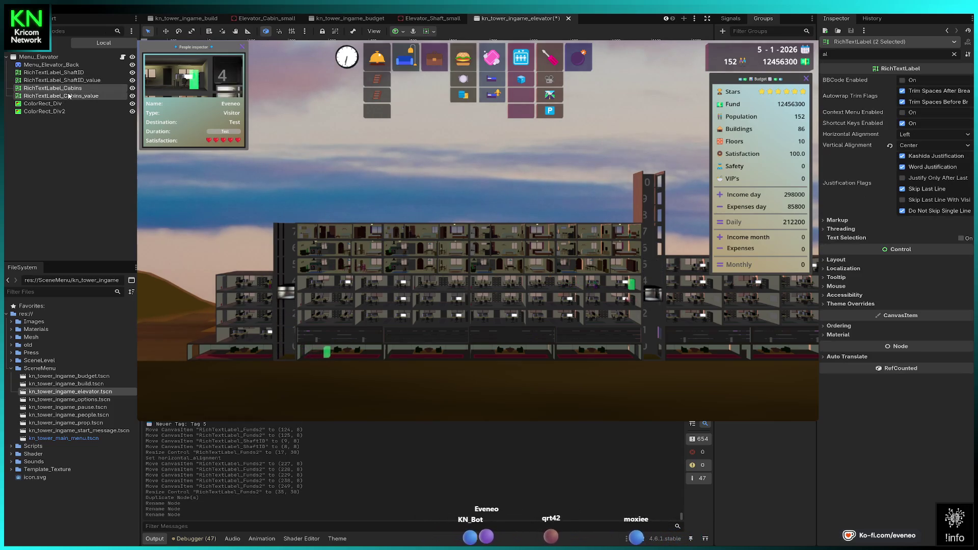
- Nudge the Cabins label pair until RichTextLabel_Cabins sits at 7, 40, then clear the Inspector filter
left_click(45, 111)
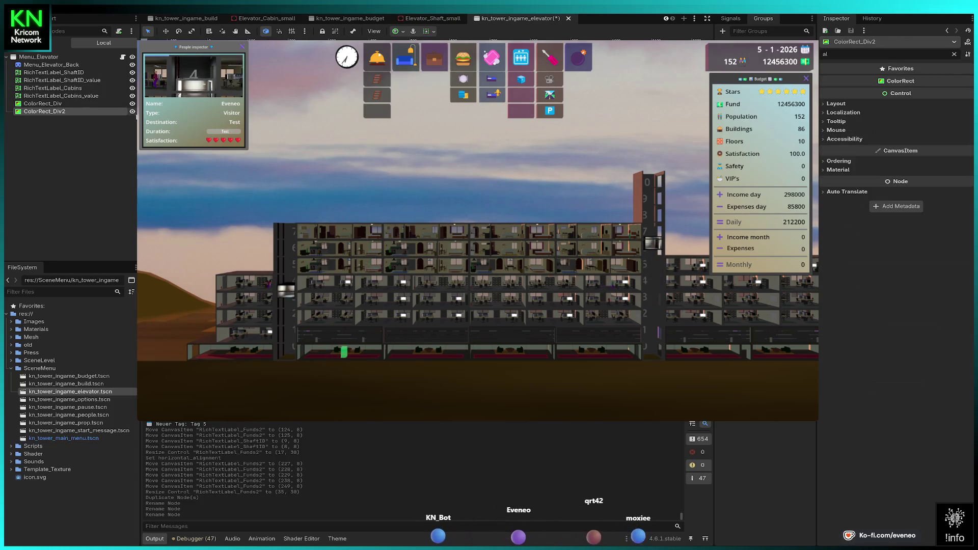
left_click(57, 96)
left_click(51, 88, "shift")
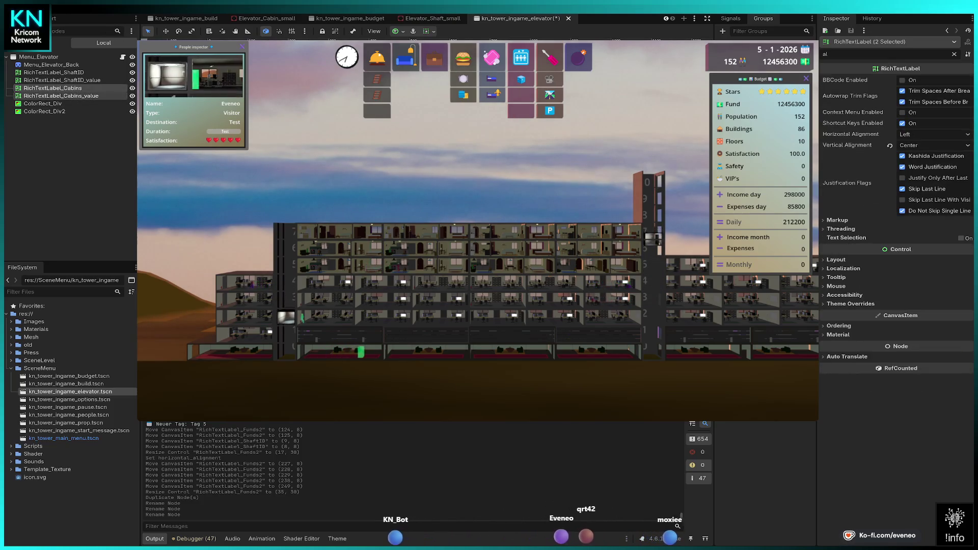
key("Right")
key("Right")
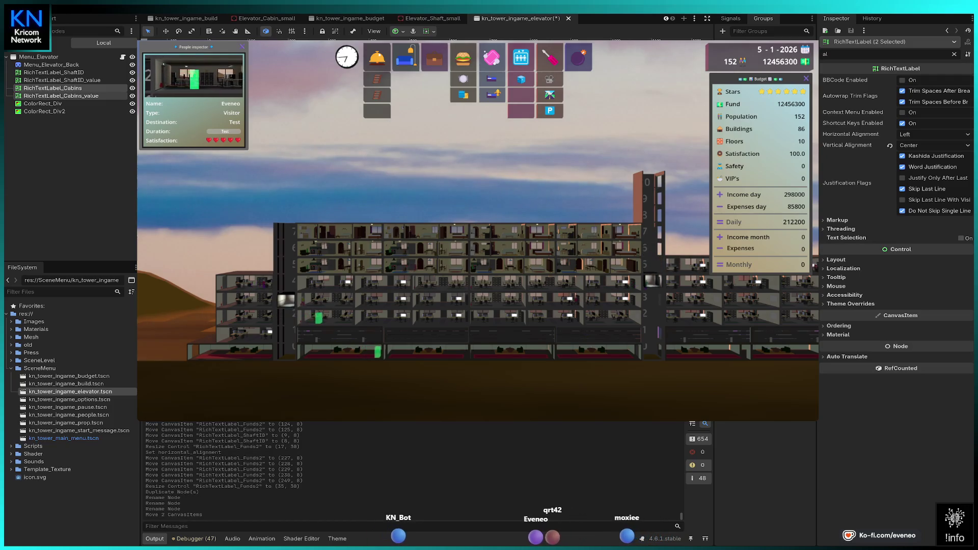
key("ctrl+z")
key("ctrl+z")
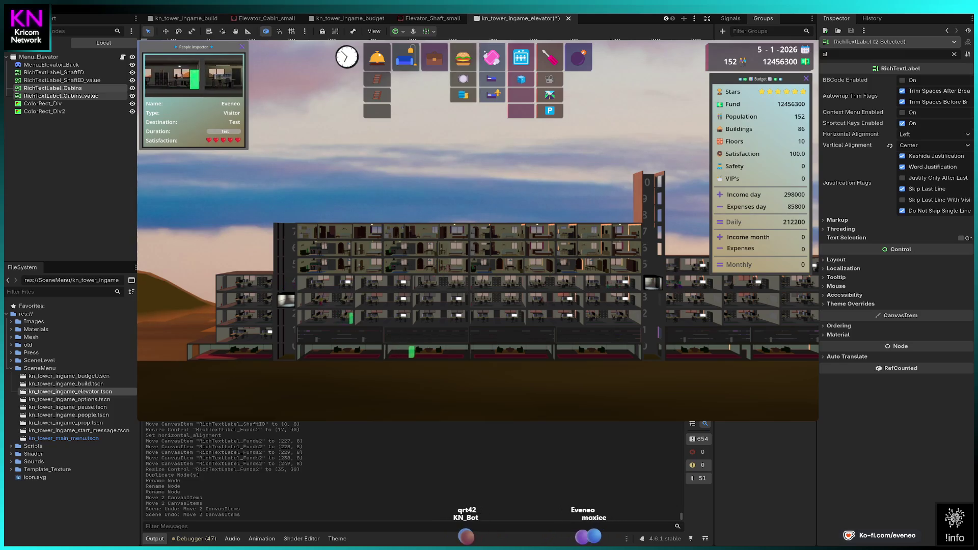
key("ctrl+z")
left_click(61, 96)
left_click(82, 89, "ctrl")
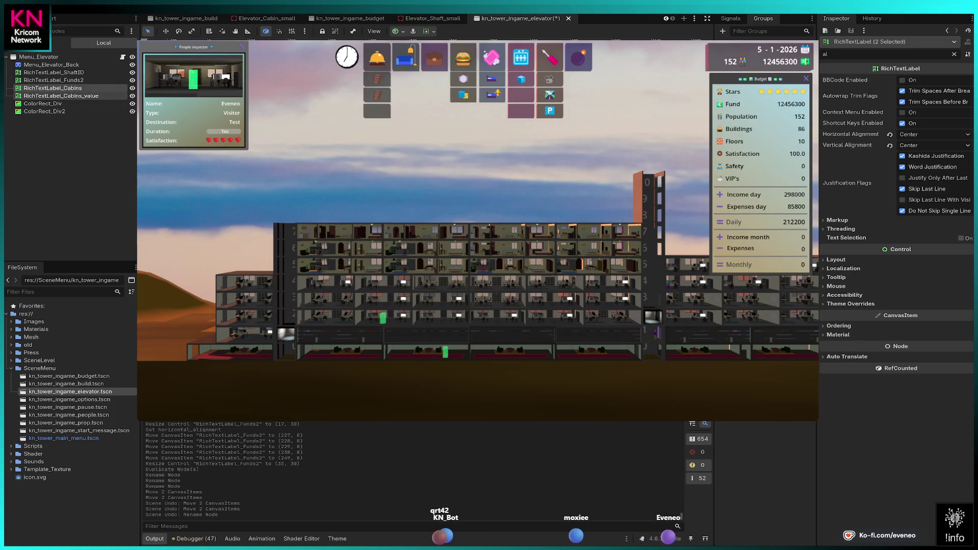
key("Right")
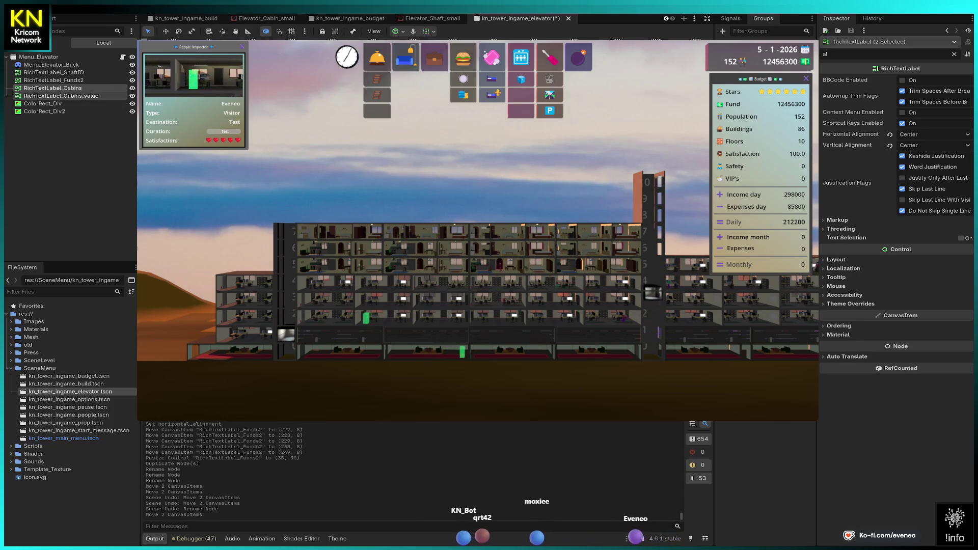
key("Right")
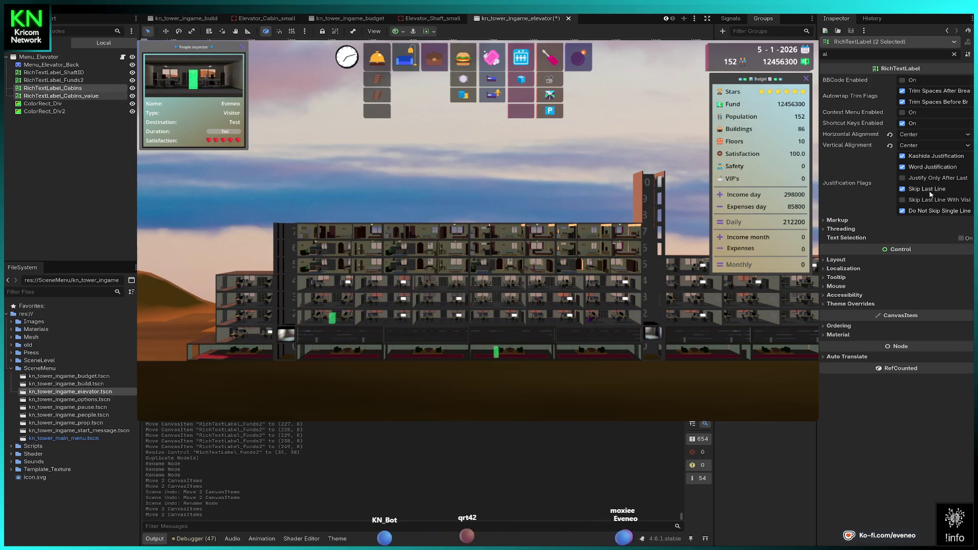
left_click(954, 54)
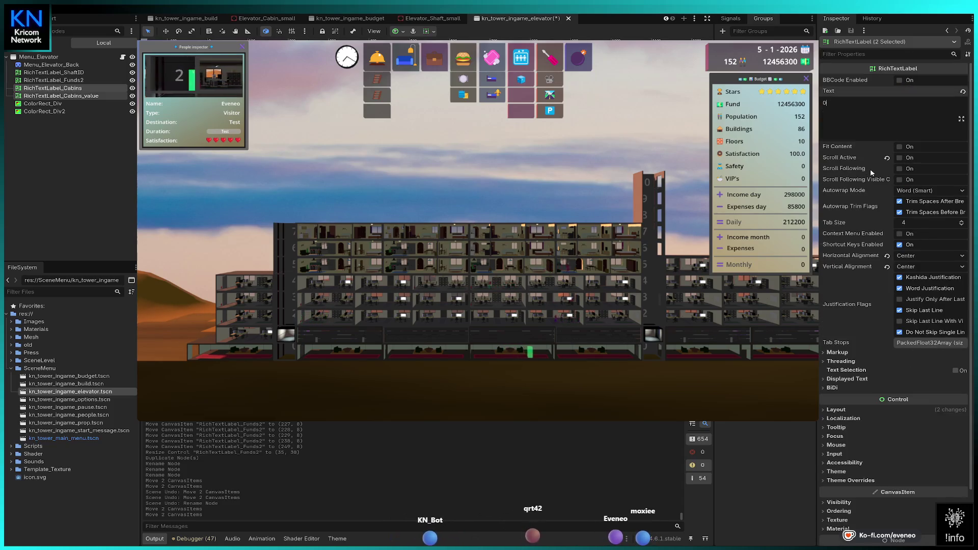
left_click(52, 88)
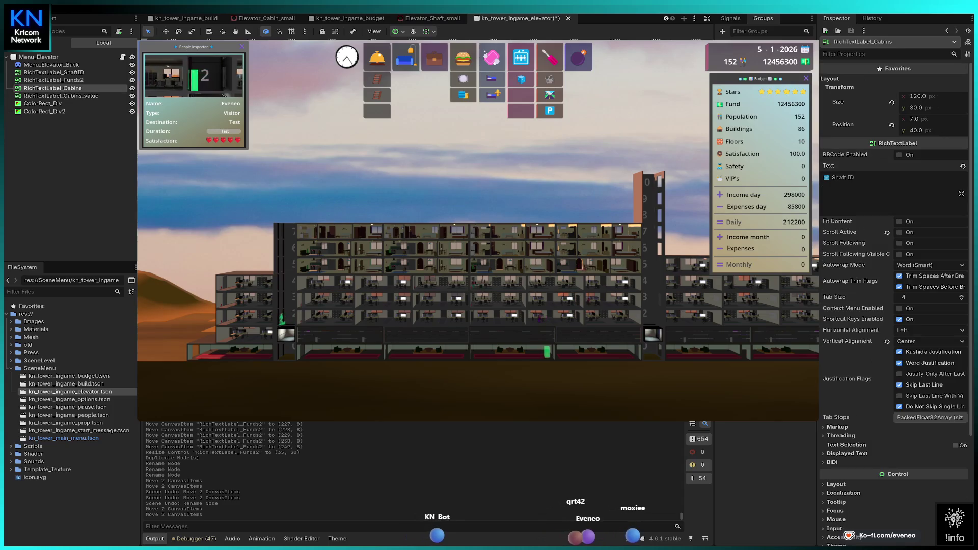
- Replace the RichTextLabel_Cabins text 'Shaft ID' with 'Cabins' in the Inspector, then deselect it
left_click(869, 179)
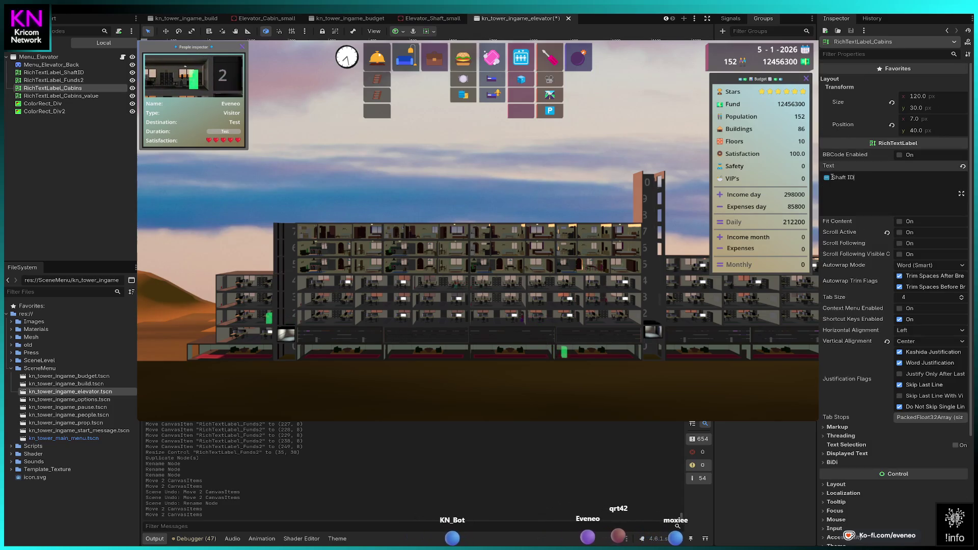
type("Cabins")
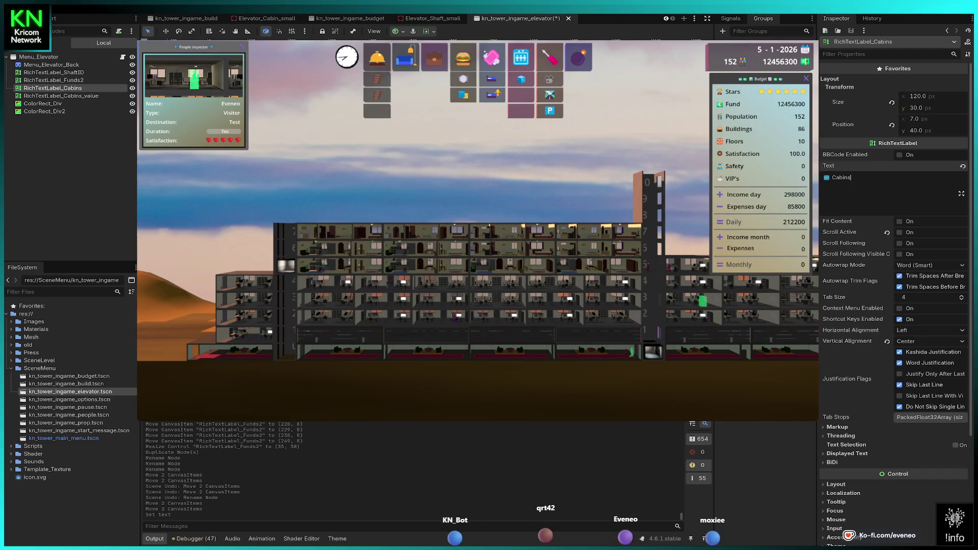
key("Escape")
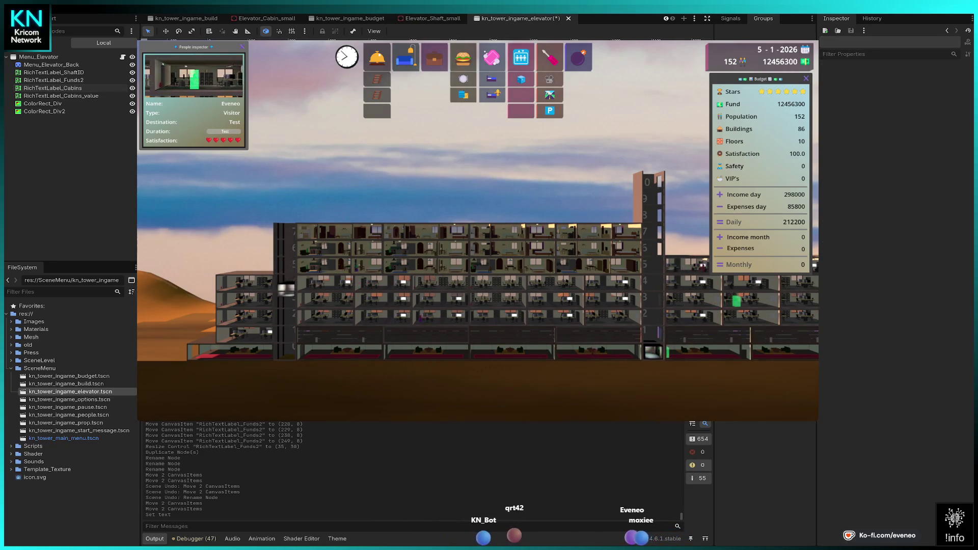
- Nudge ColorRect_Div2 up to y 81 and save the kn_tower_ingame_elevator scene
left_click(44, 111)
key("Up")
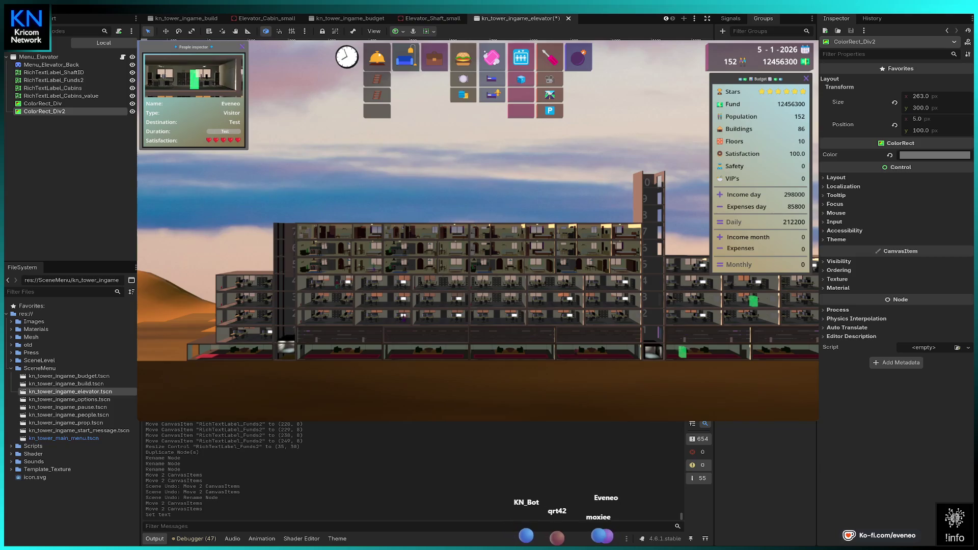
key("Up")
key("Up")
key("Up")
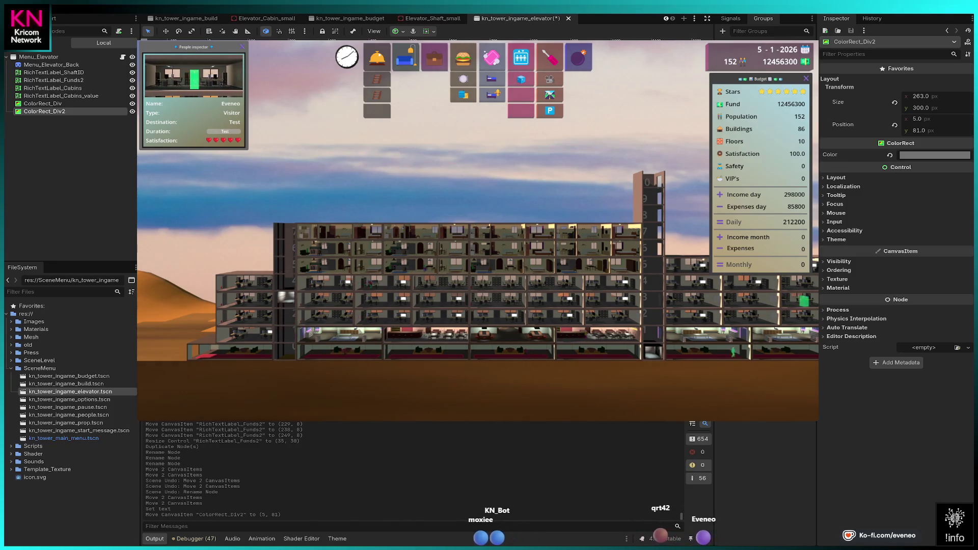
key("Escape")
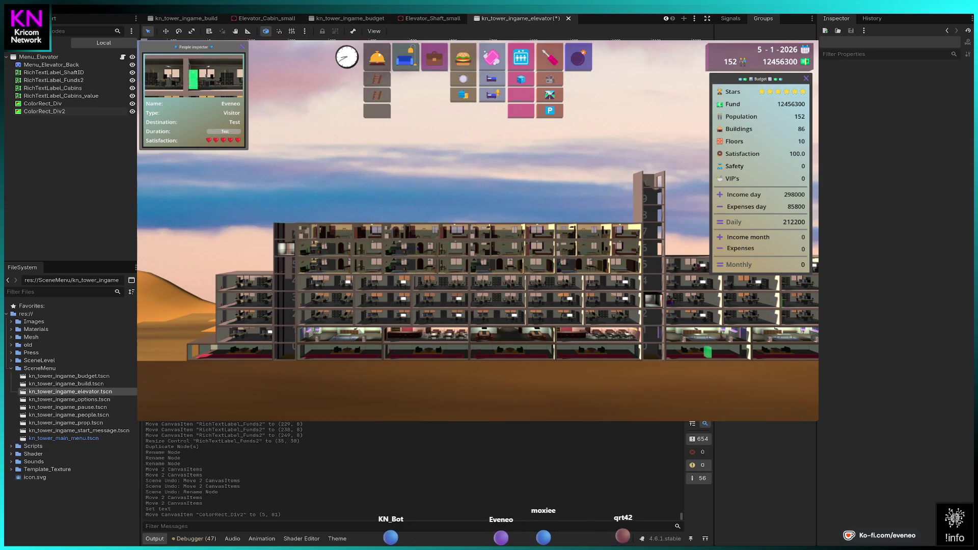
key("ctrl+s")
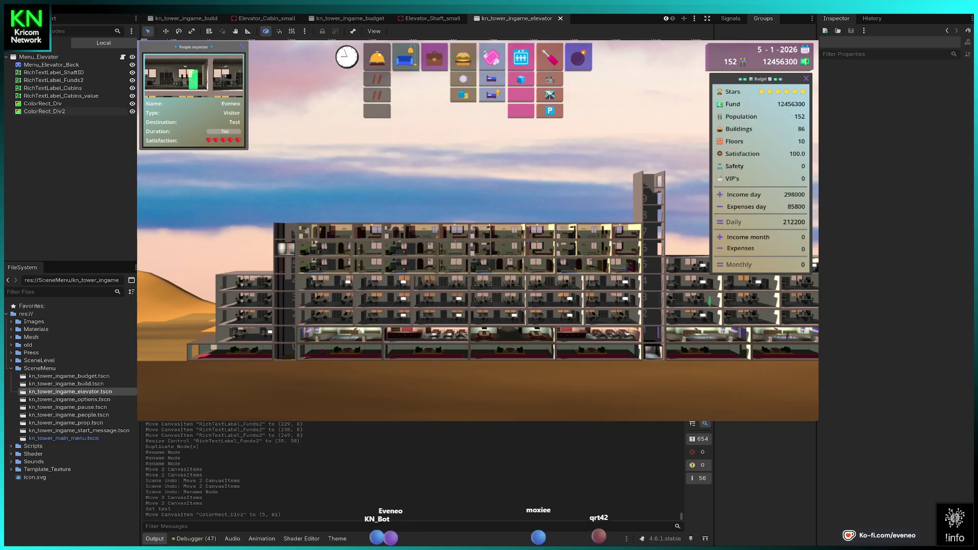
left_click(53, 88)
left_click(917, 187)
key("Home")
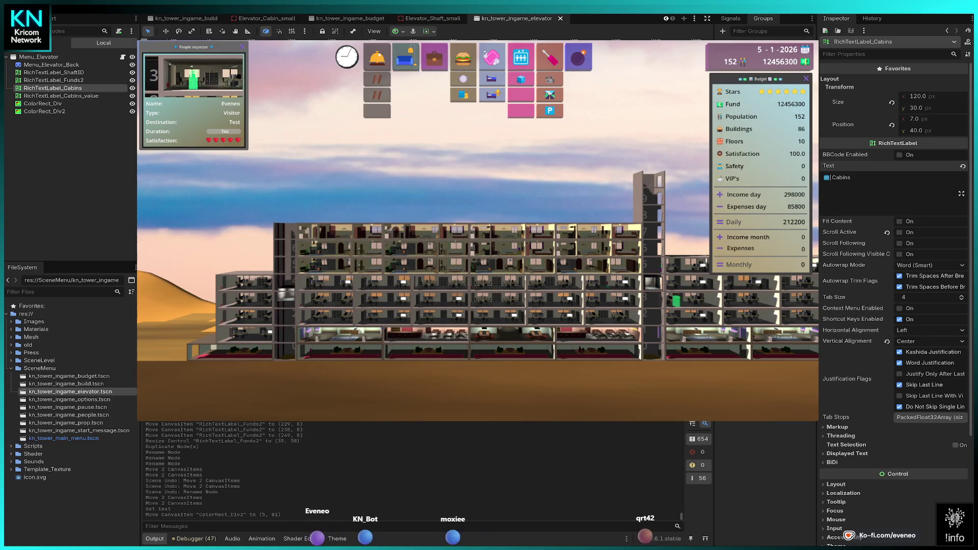
left_click(53, 72)
left_click(884, 179)
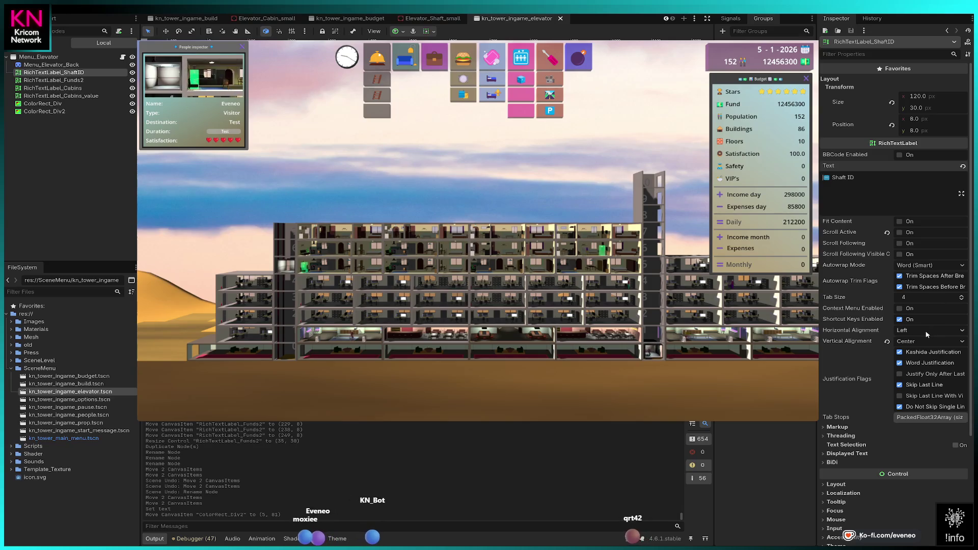
left_click(52, 88)
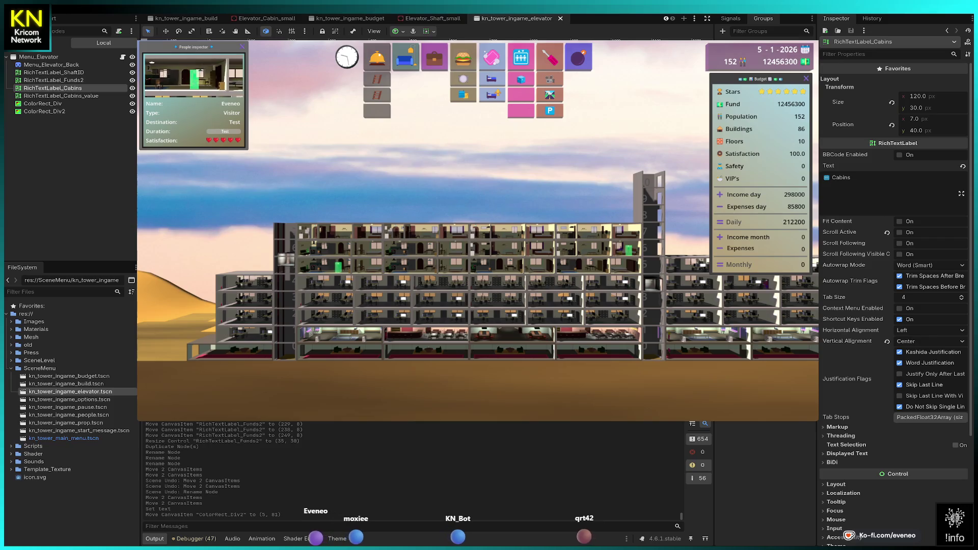
left_click(52, 80)
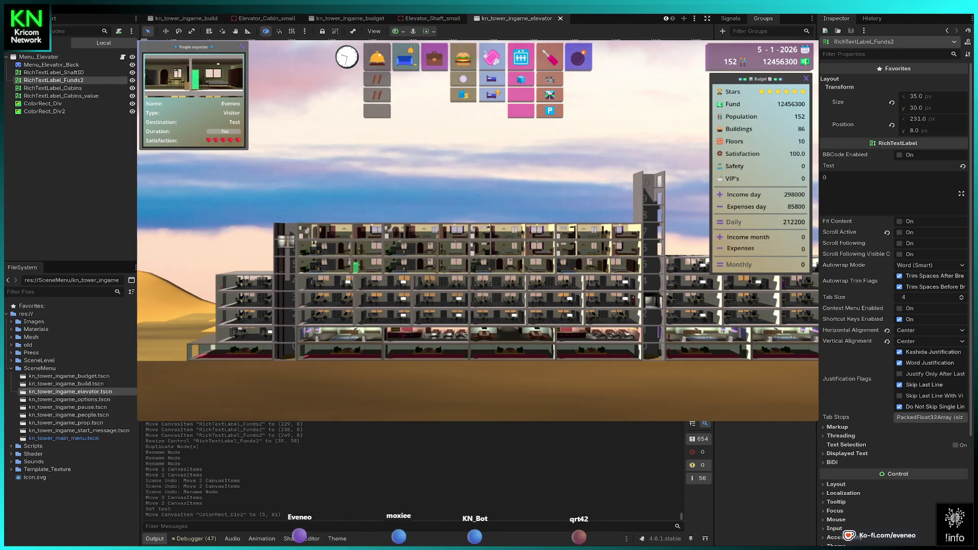
left_click(52, 88)
left_click(61, 96, "shift")
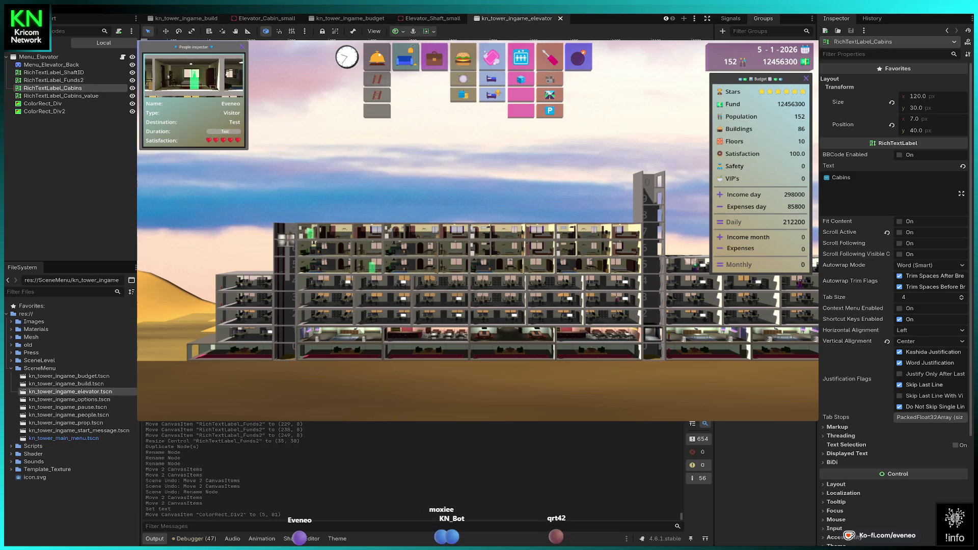
key("Down")
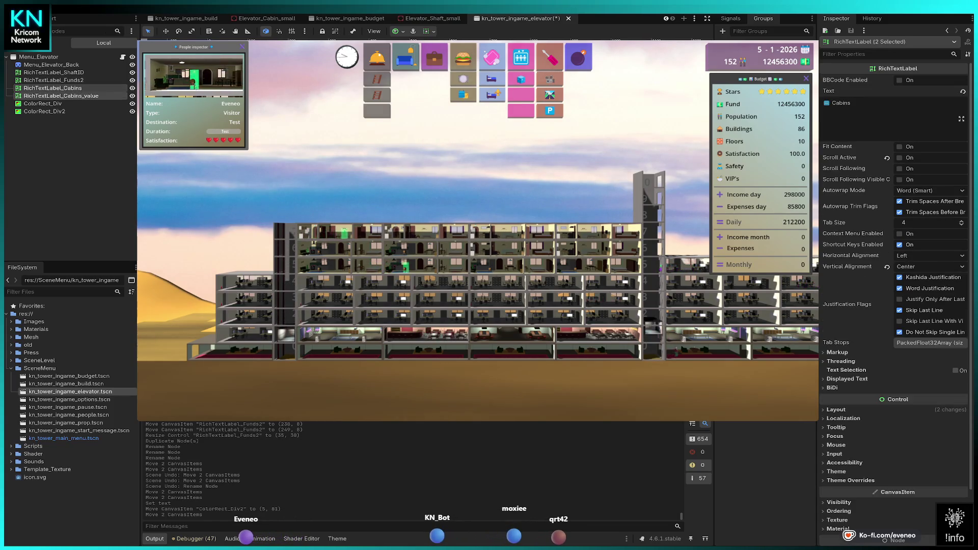
left_click(53, 88)
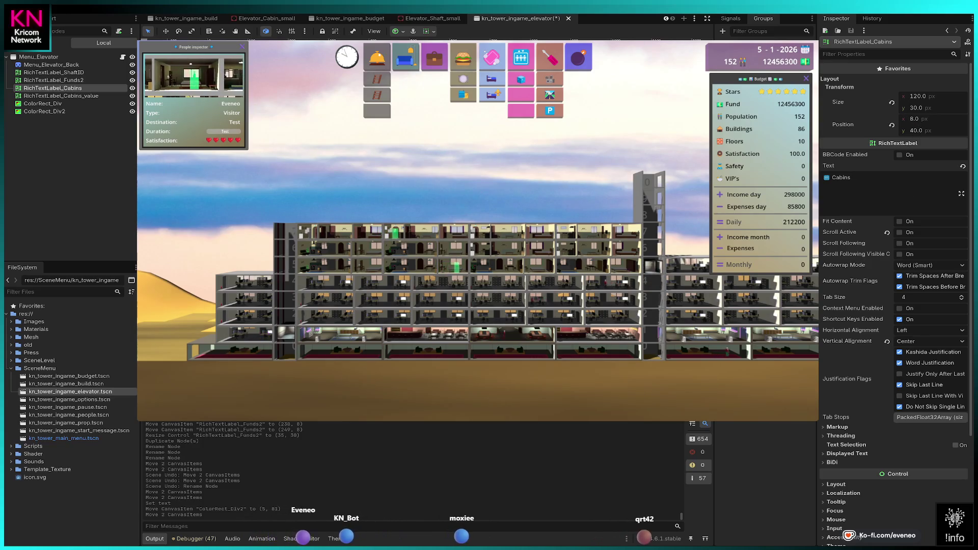
key("Up")
key("Up")
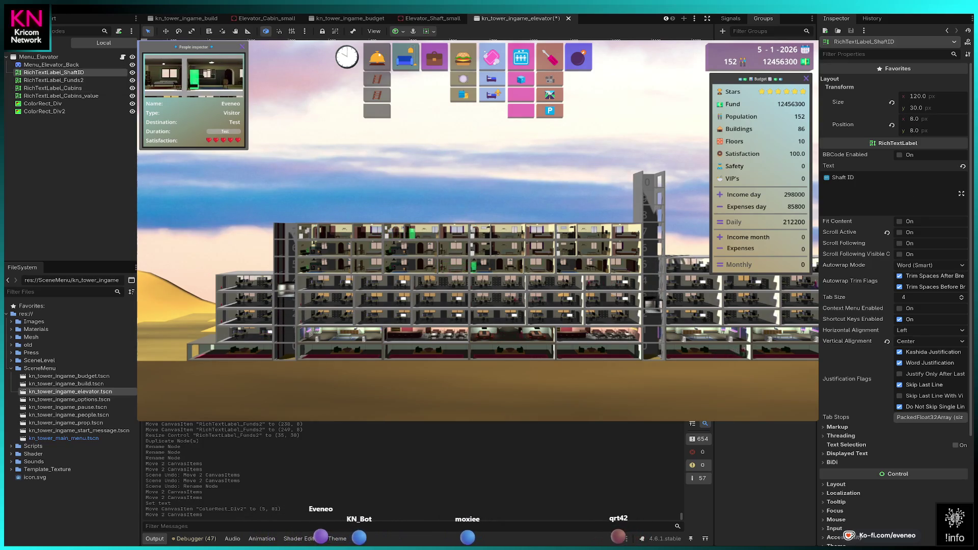
left_click(53, 80)
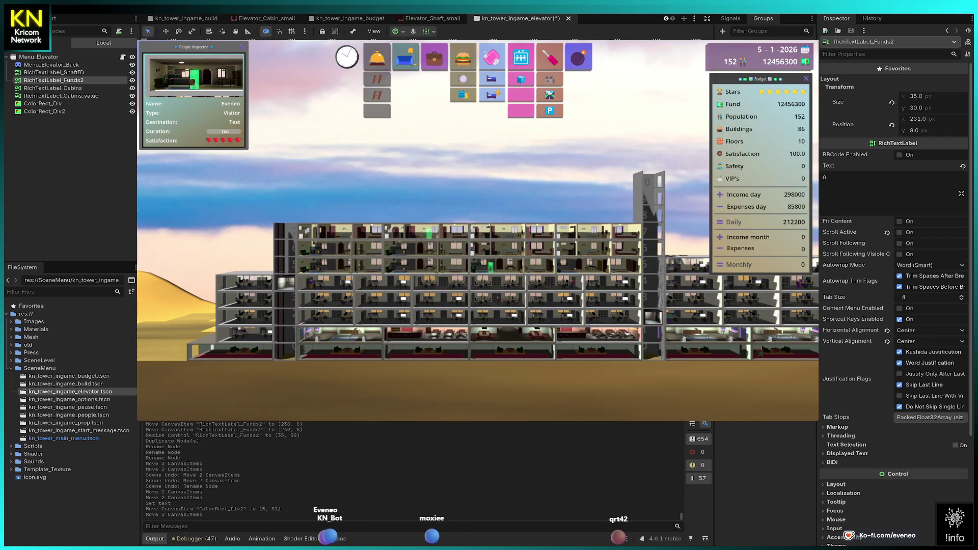
left_click(61, 95)
key("Escape")
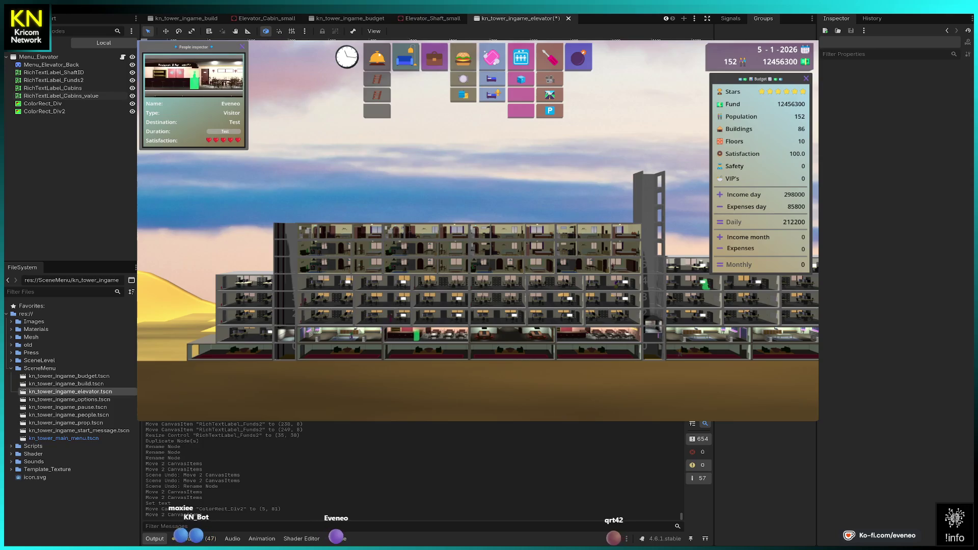
- Rename the ColorRect_Div2 node in the Scene dock to ColorRect_CabinPlan
left_click(51, 111)
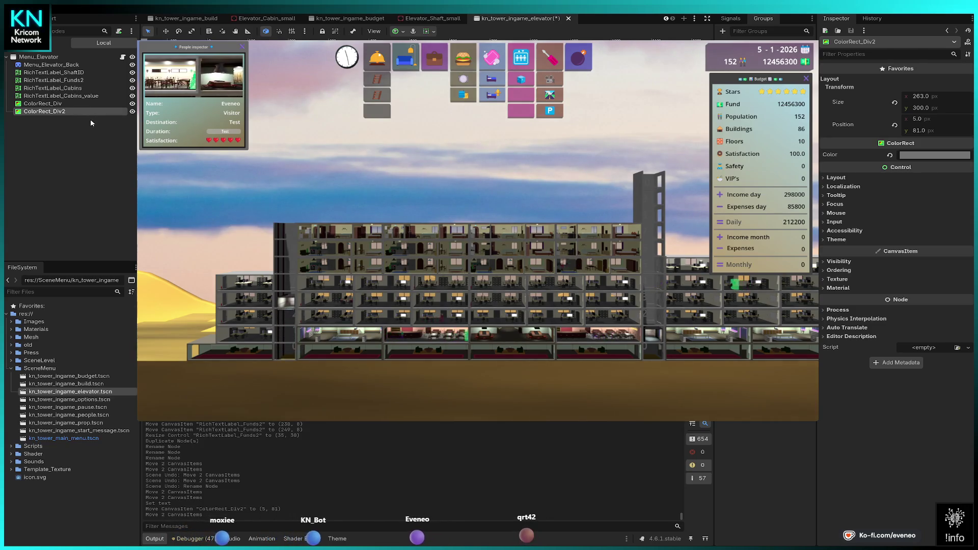
key("F2")
type("ColorRect_CabinPlan")
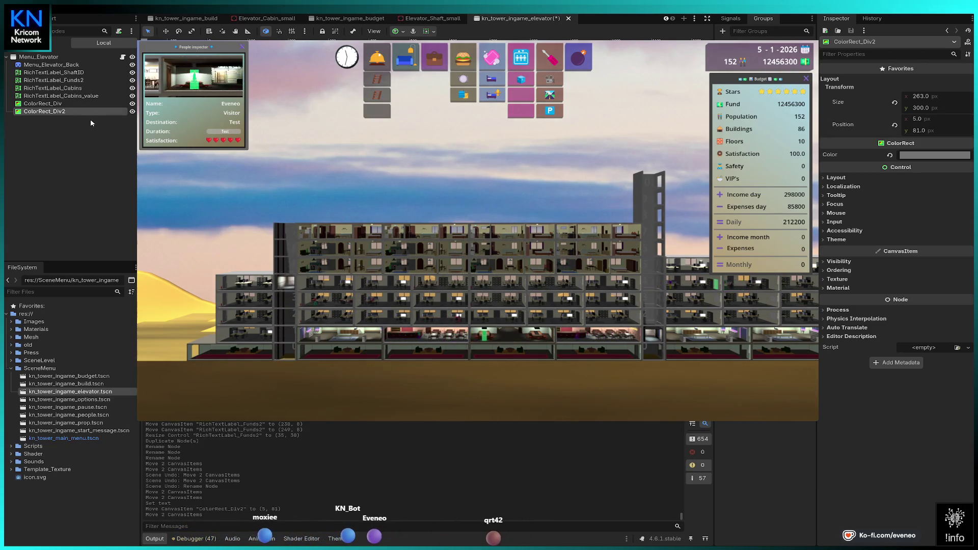
key("Return")
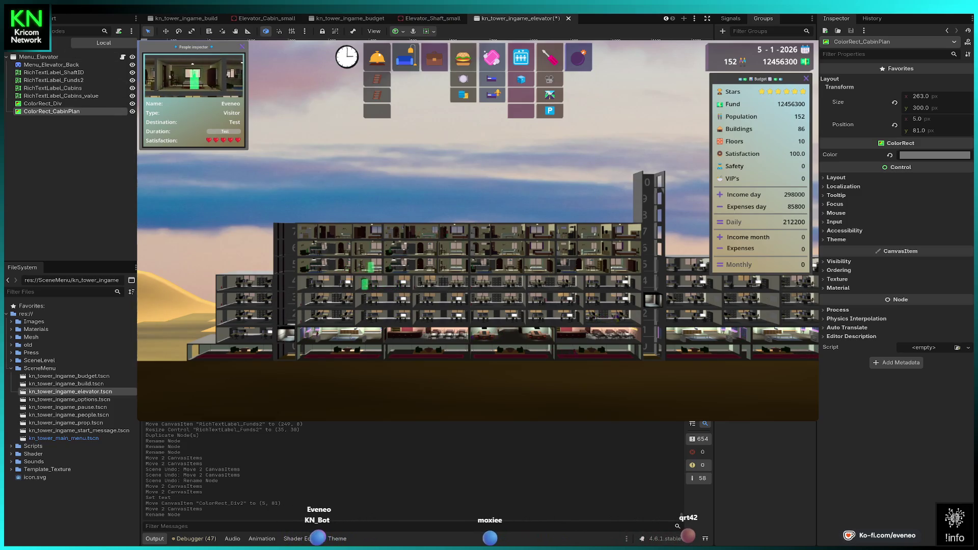
- Select the Menu_Elevator root node to show its Window properties in the Inspector
left_click(30, 57)
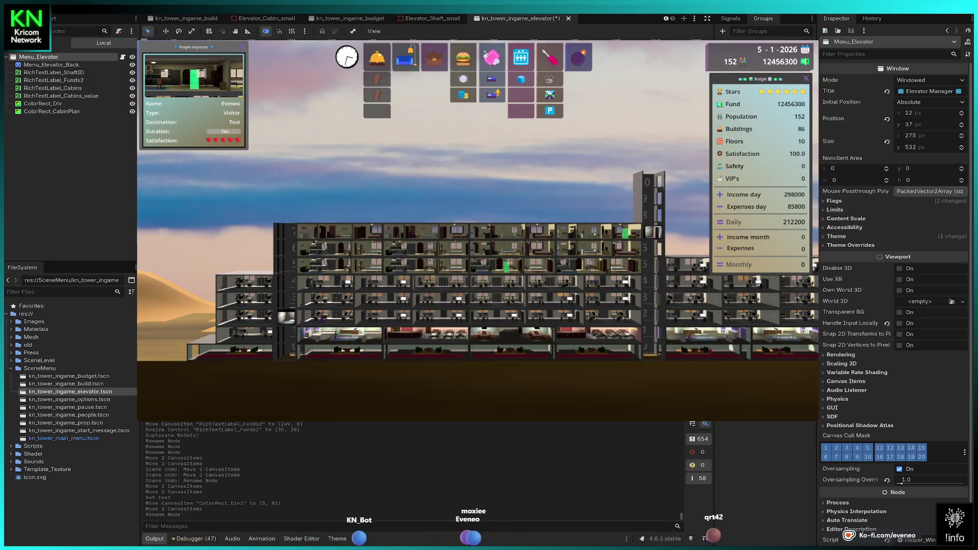
- Add a GridContainer under Menu_Elevator and nudge it in Move mode to (8, 84)
key("Return")
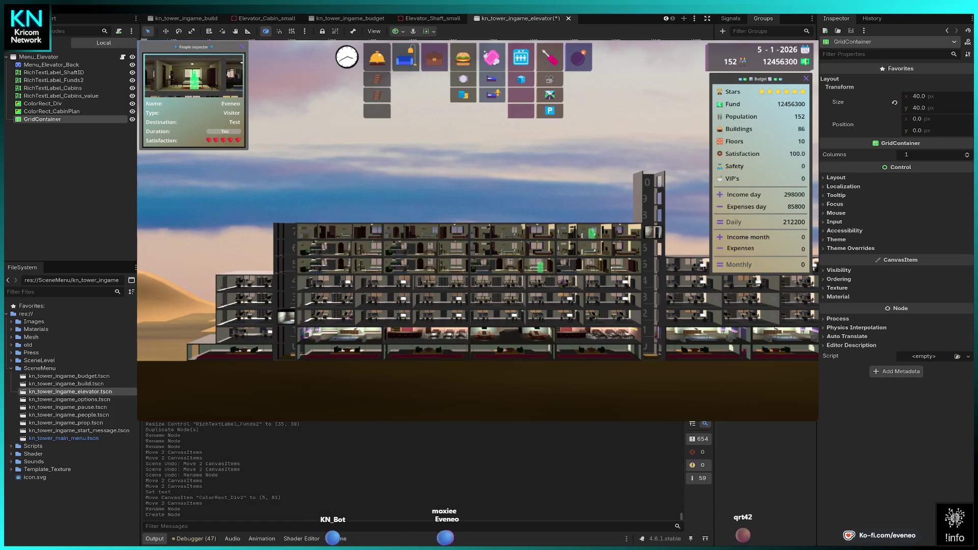
left_click(166, 32)
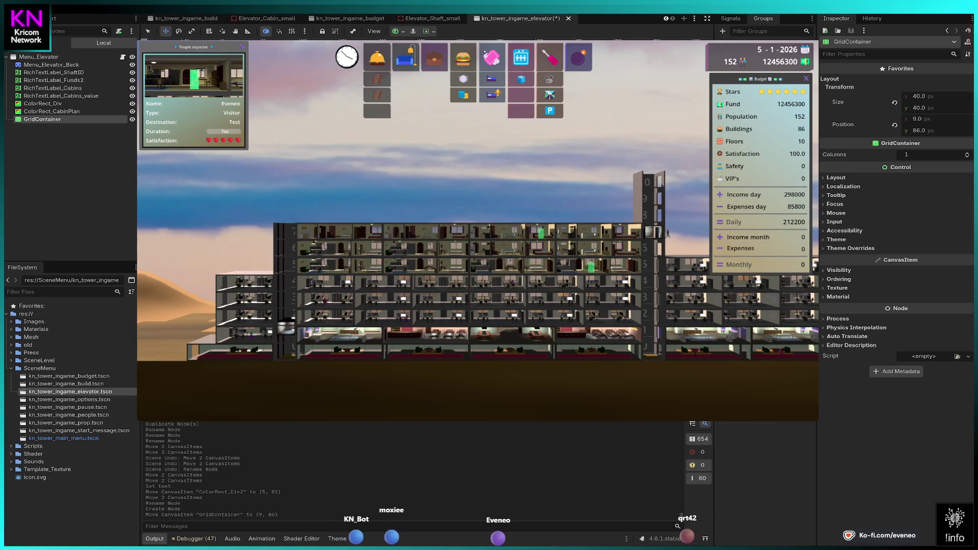
key("Left")
key("Left")
key("Up")
key("Up")
key("Up")
key("Left")
key("Up")
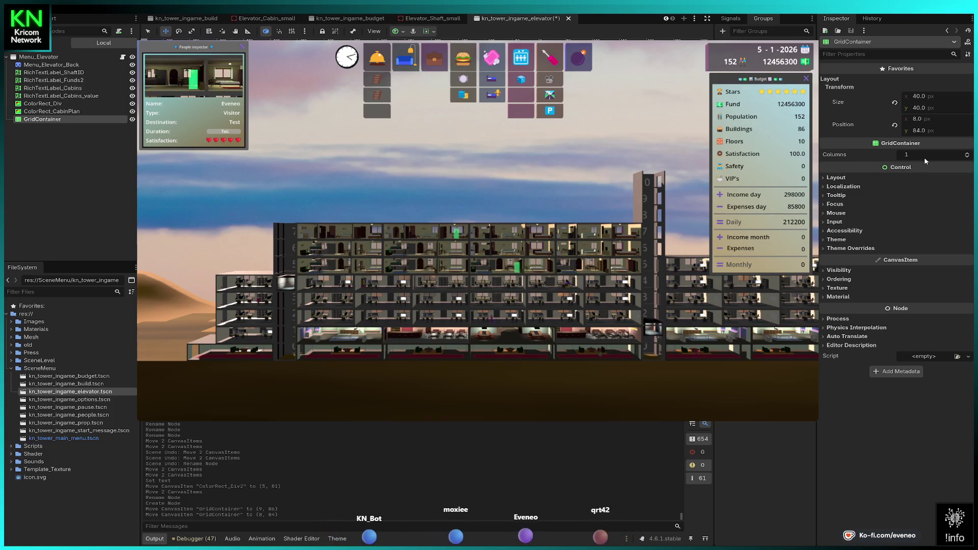
- Set the GridContainer to 5 columns and a height of 290 px
triple_click(967, 154)
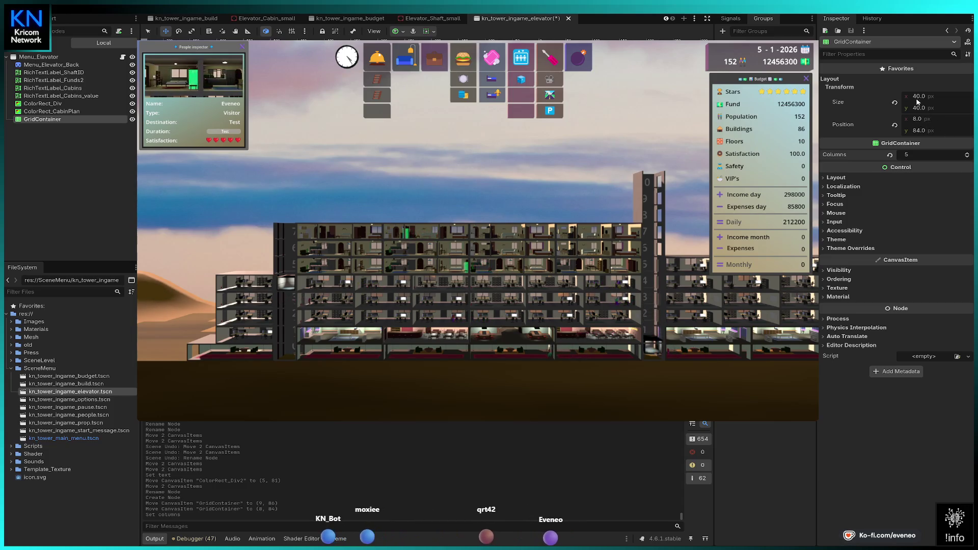
left_click_drag(918, 110, 926, 111)
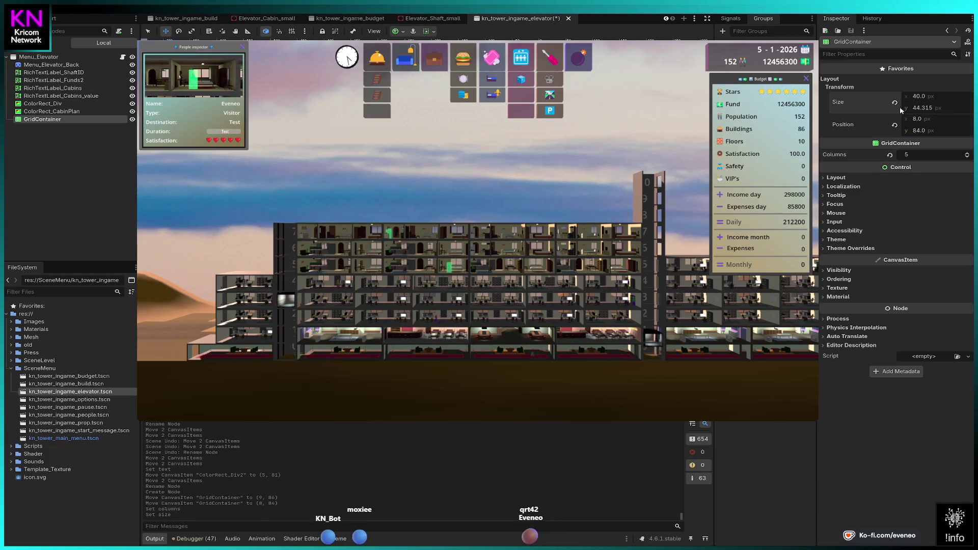
type("0")
key("Return")
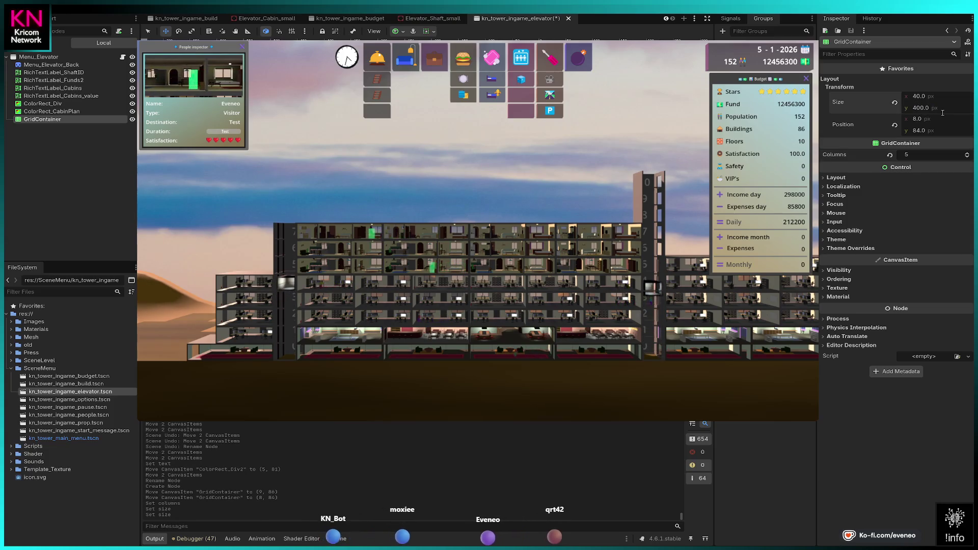
type("300")
key("Return")
left_click_drag(926, 110, 925, 108)
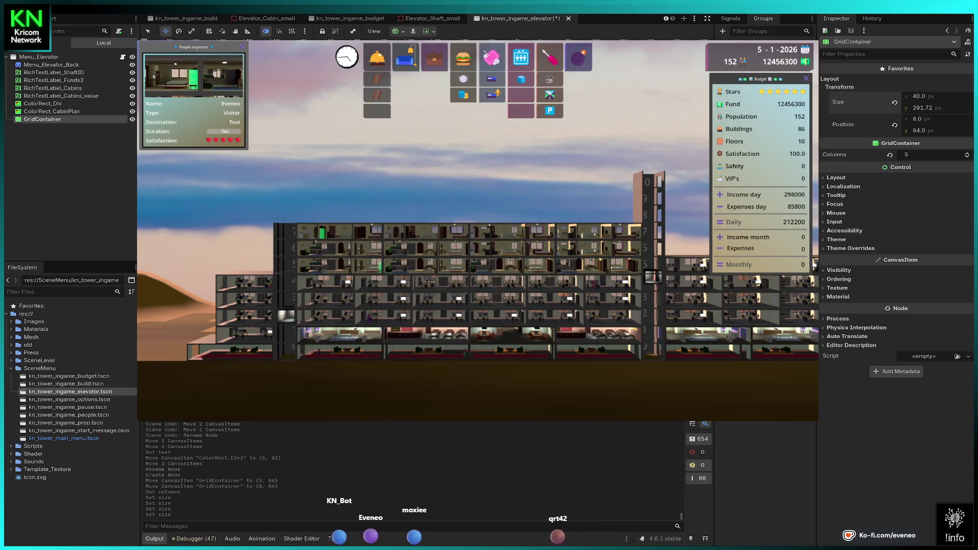
type("90")
key("Return")
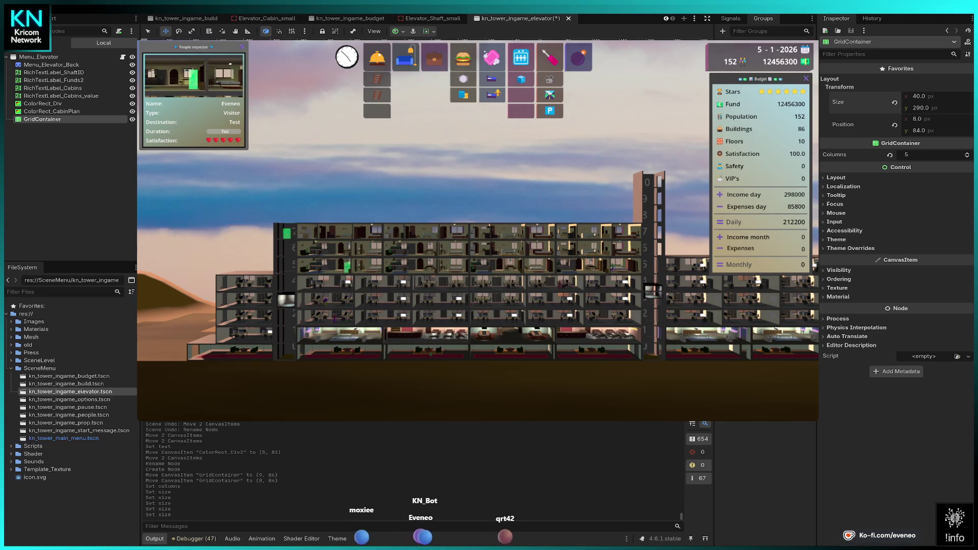
- Set the grid's position y to 85 and width to 255 px, then select ColorRect_Div
left_click(918, 121)
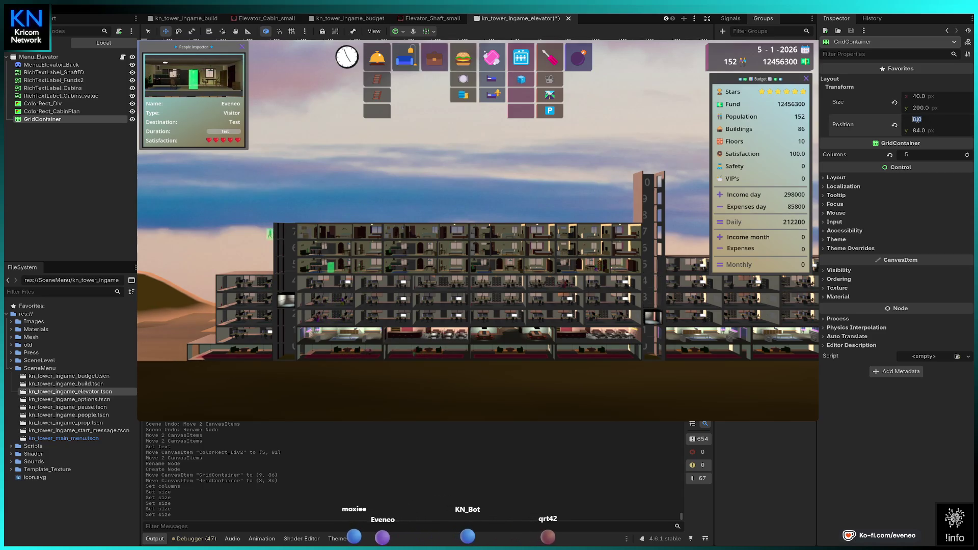
type("85")
key("Return")
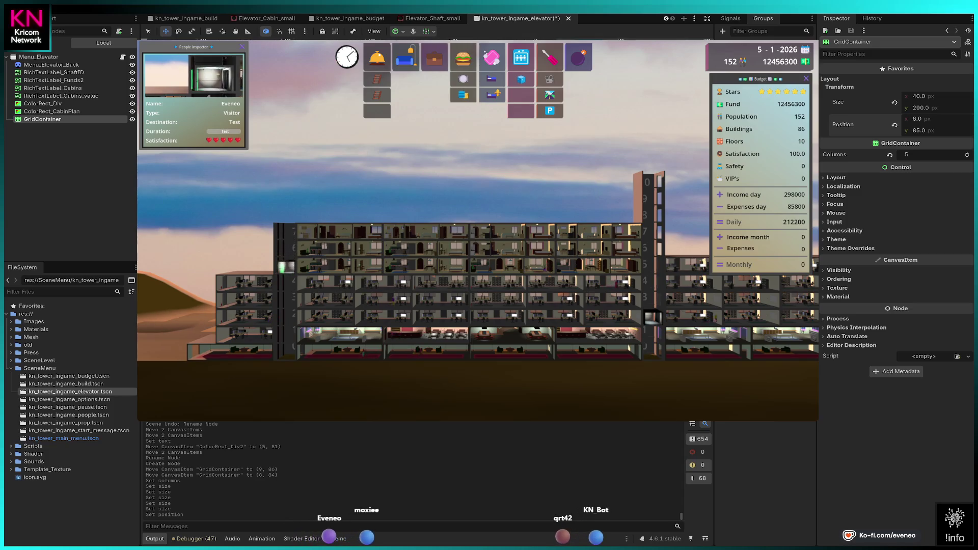
mouse_move(916, 96)
left_mouse_down()
mouse_move(968, 96)
mouse_move(928, 98)
left_mouse_up()
left_click(928, 98)
type("2555")
key("BackSpace")
key("Return")
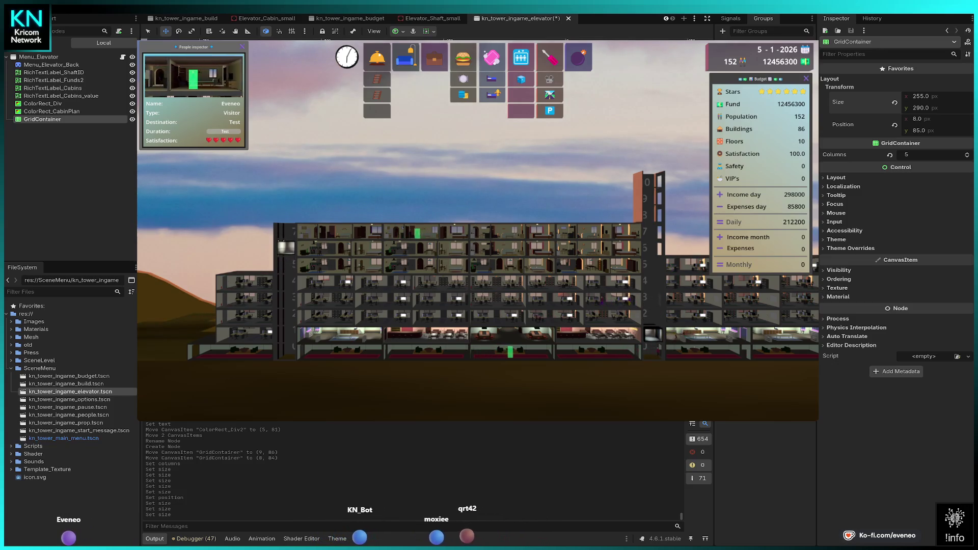
key("q")
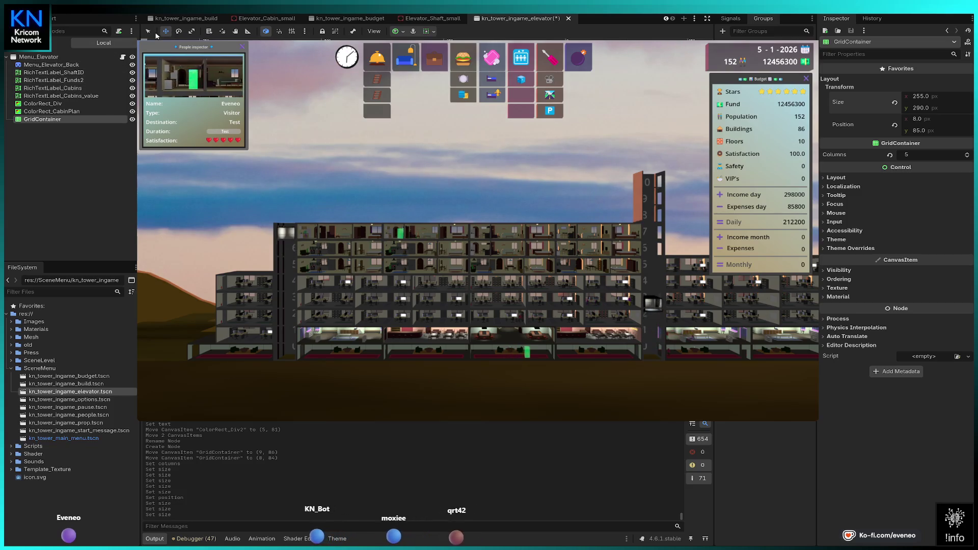
left_click(43, 103)
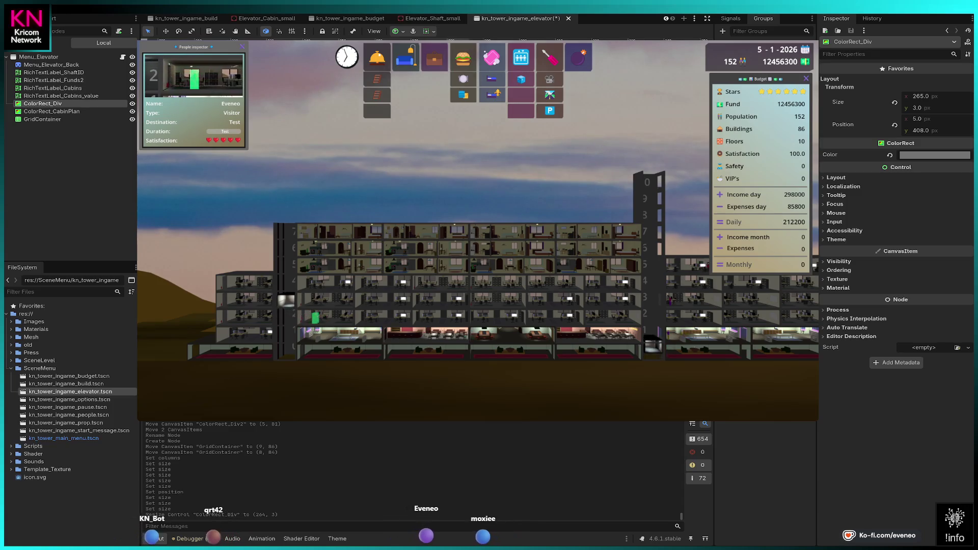
- Set the ColorRect_CabinPlan panel's width to 265
left_click(51, 111)
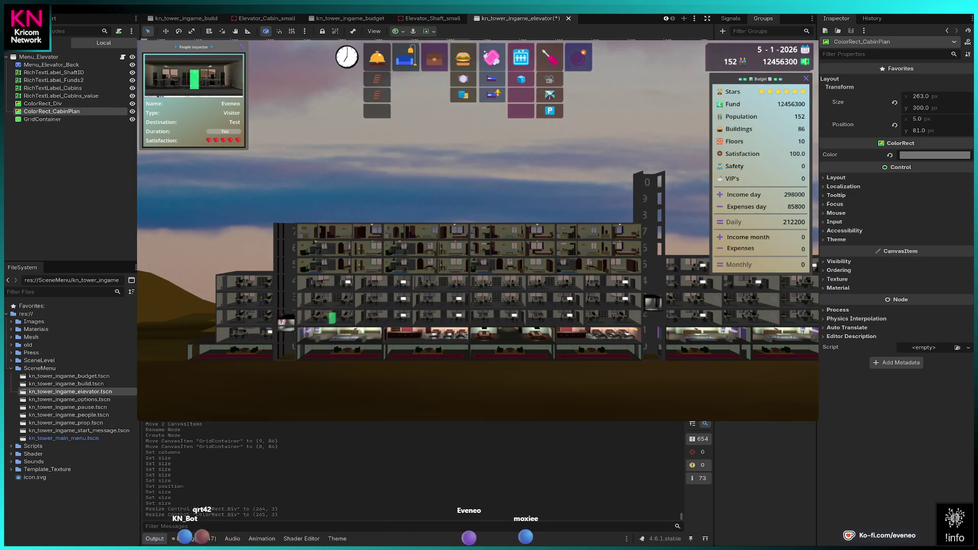
left_click(922, 96)
type("265")
key("Return")
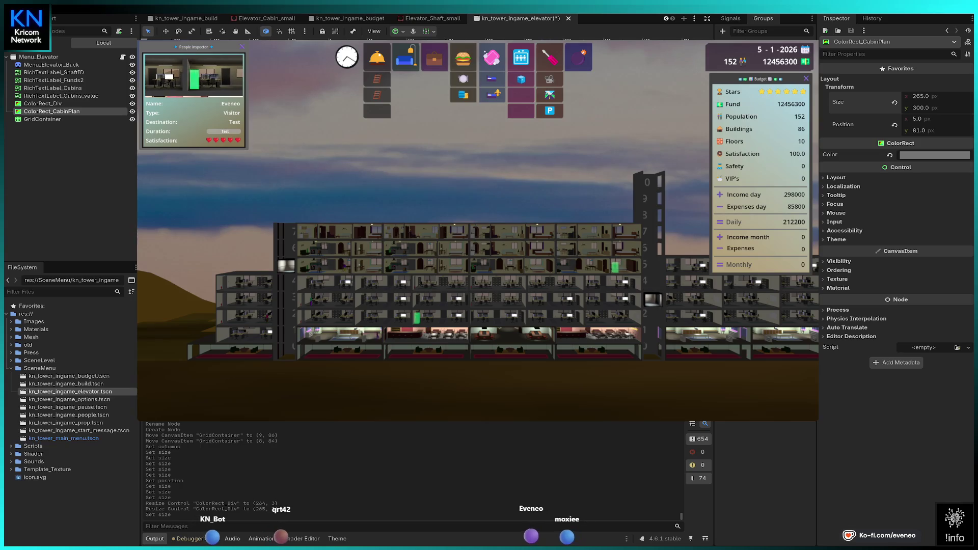
- Make the GridContainer a child of ColorRect_CabinPlan
left_click(42, 120)
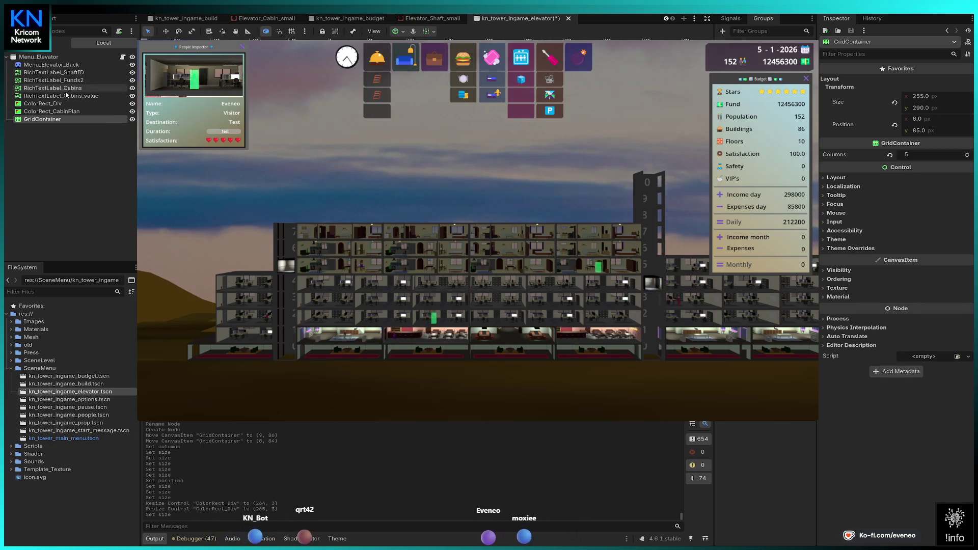
left_click(51, 111)
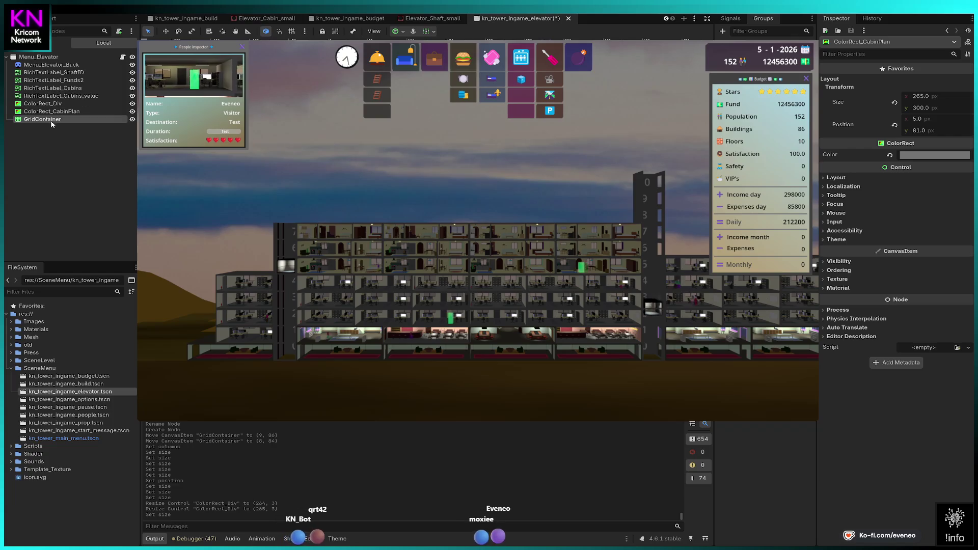
left_click_drag(50, 122, 71, 111)
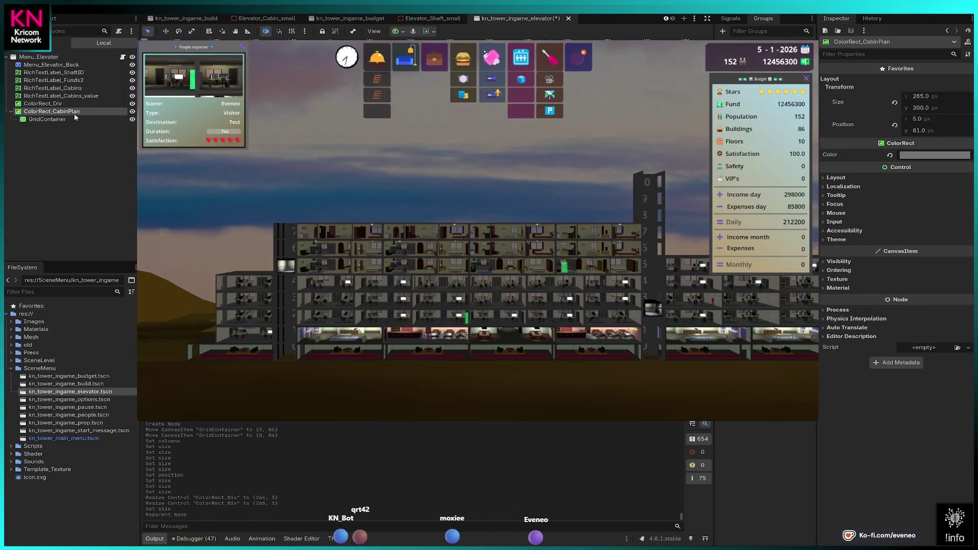
- Nudge ColorRect_CabinPlan with the arrow keys to position 5, 80
key("Up")
key("Up")
key("Up")
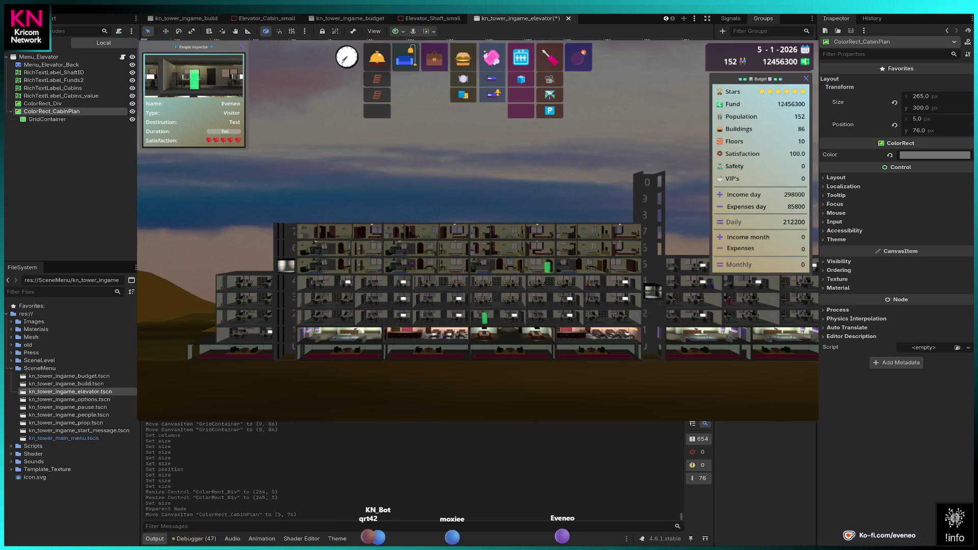
key("Down")
key("Down")
key("Down")
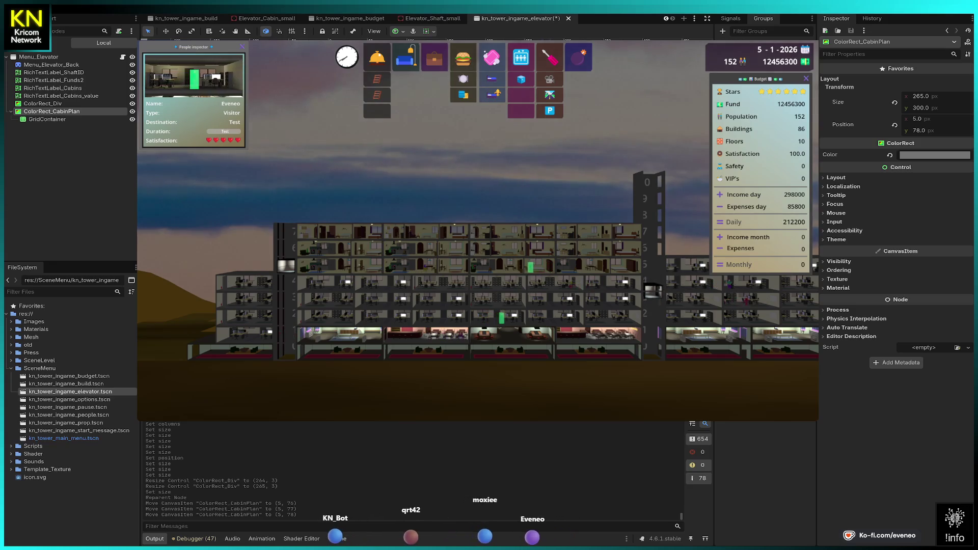
key("Up")
key("Down")
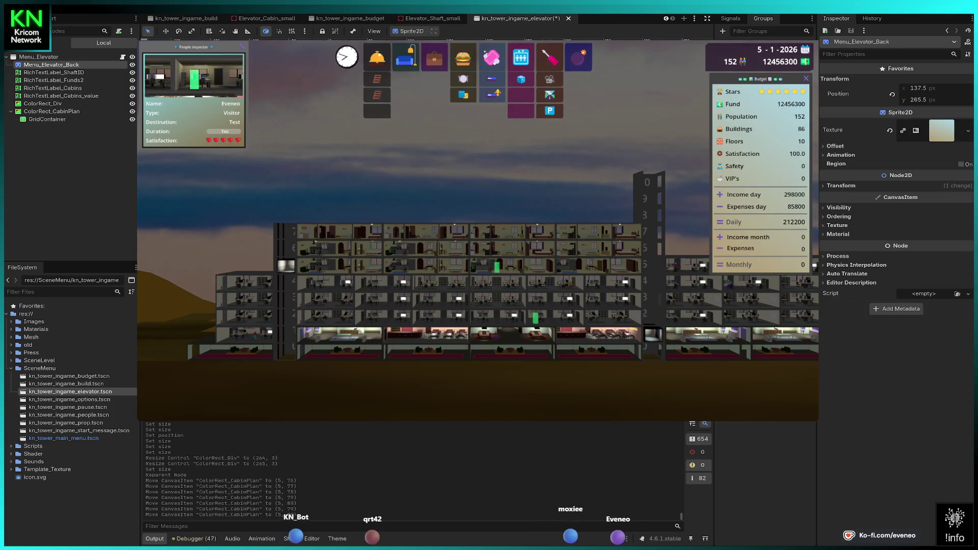
left_click(42, 104)
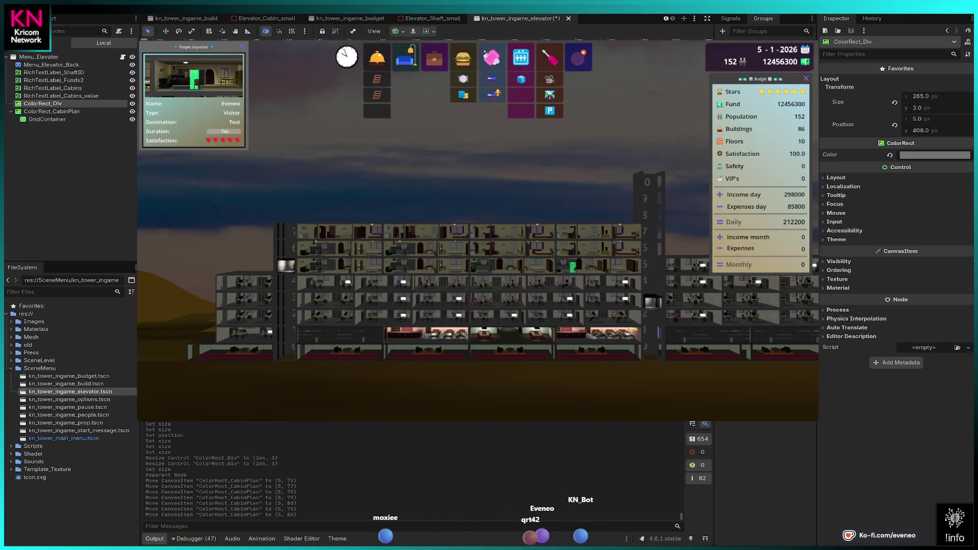
- Deselect ColorRect_Div after checking its 265×3 size at position 5, 408
key("Escape")
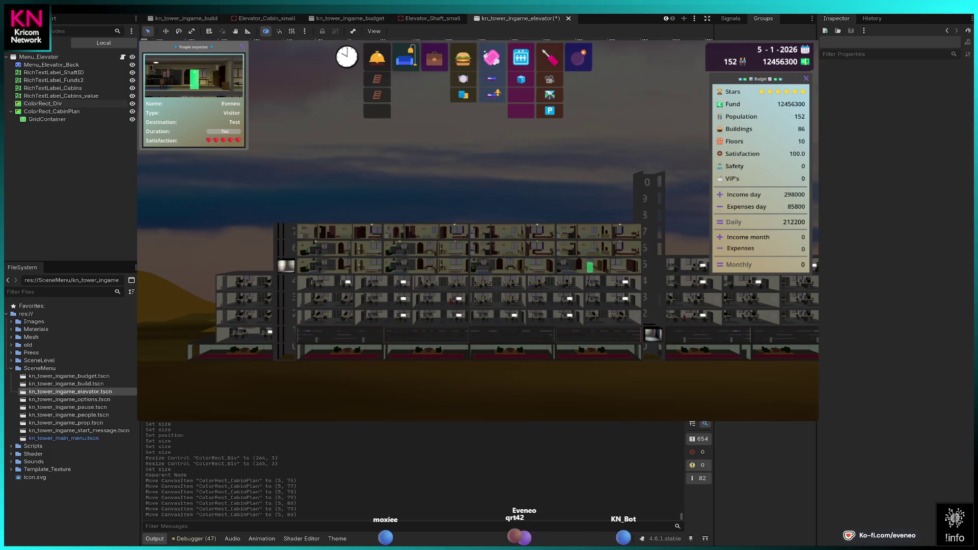
- Scroll the scene tabs and switch to the kn_tower_level_01 scene
scroll(189, 20, "up", 4)
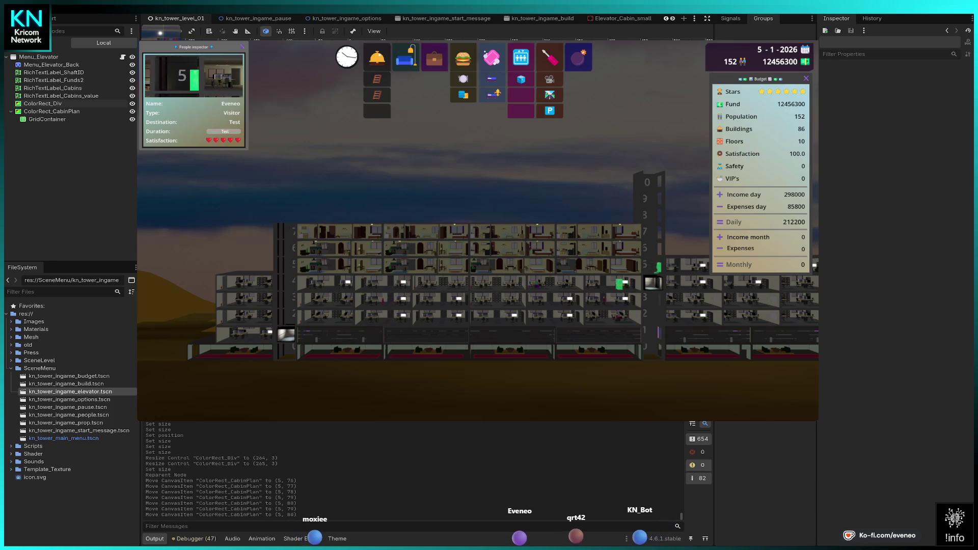
left_click(180, 18)
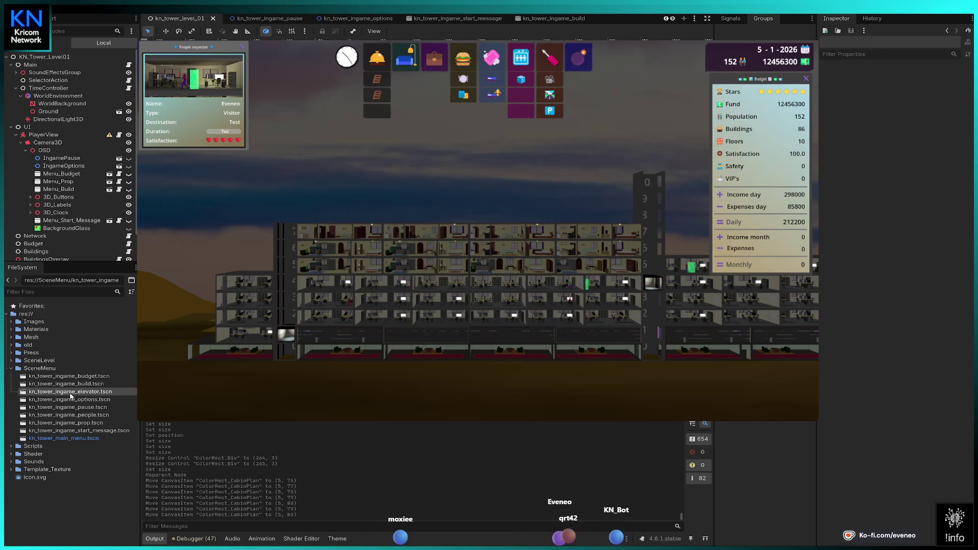
scroll(69, 197, "down", 2)
left_click_drag(69, 197, 63, 165)
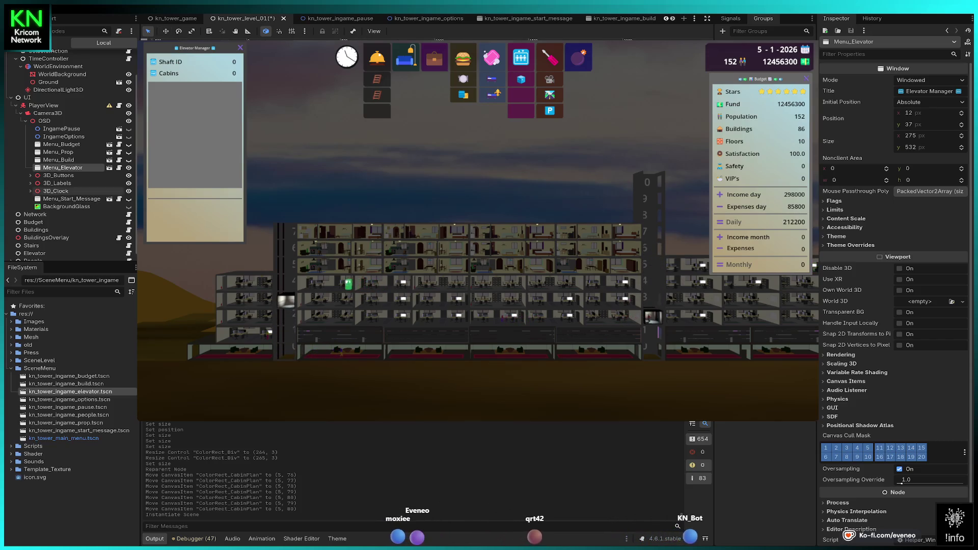
- Open the instanced Menu_Elevator scene in the editor from the level's Scene tree
left_click(109, 168)
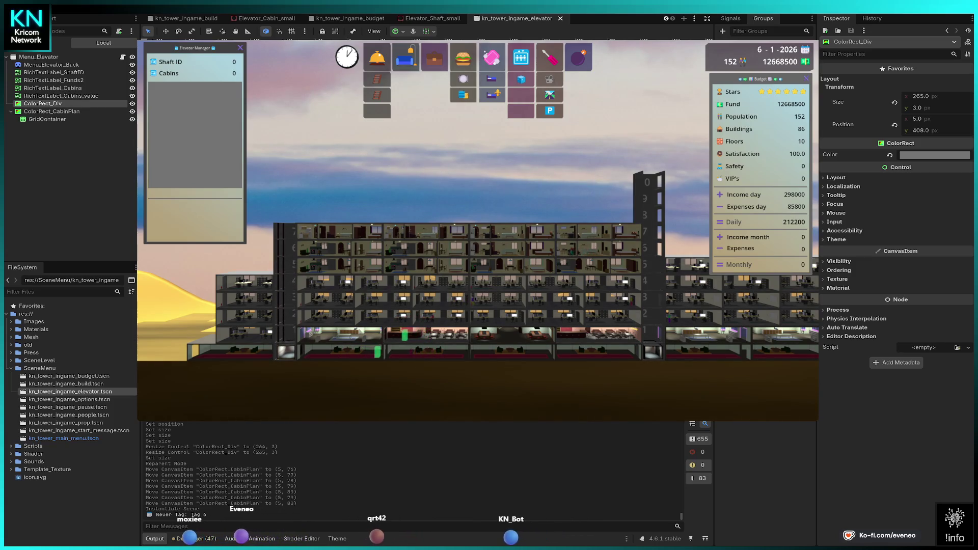
- Raise the CabinPlan GridContainer's Columns value from 5 to 6
left_click(47, 119)
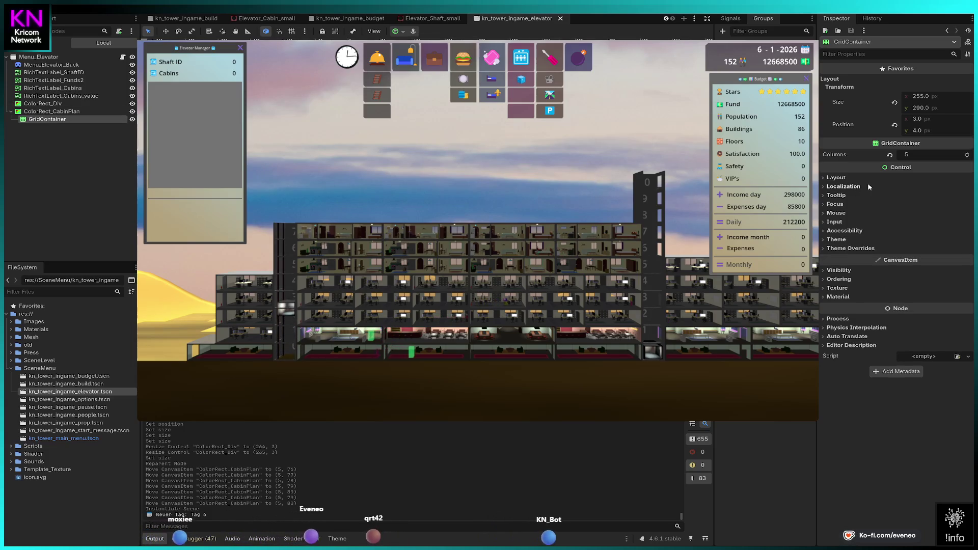
left_click(968, 154)
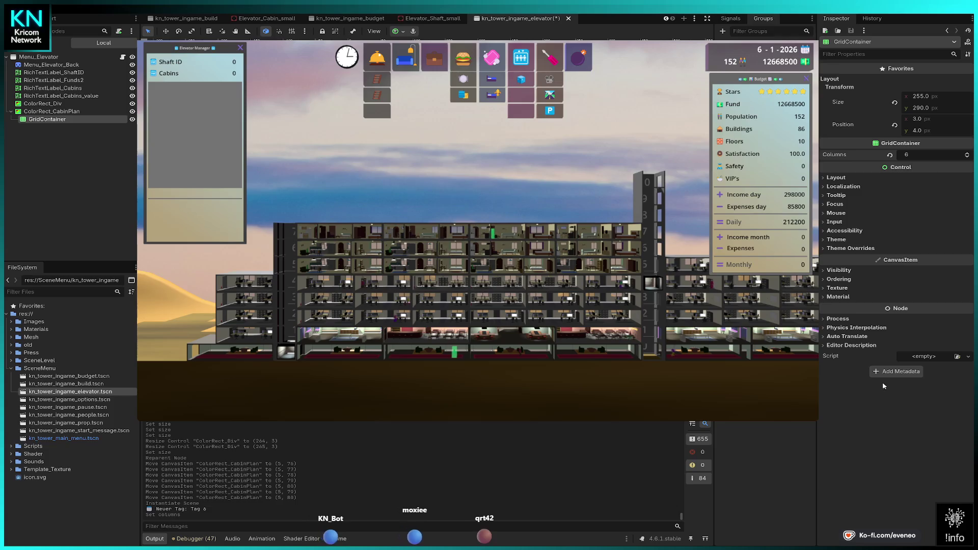
- Change the GridContainer into an ItemList, leaving Select Mode at Single, and expand its Items
key("Return")
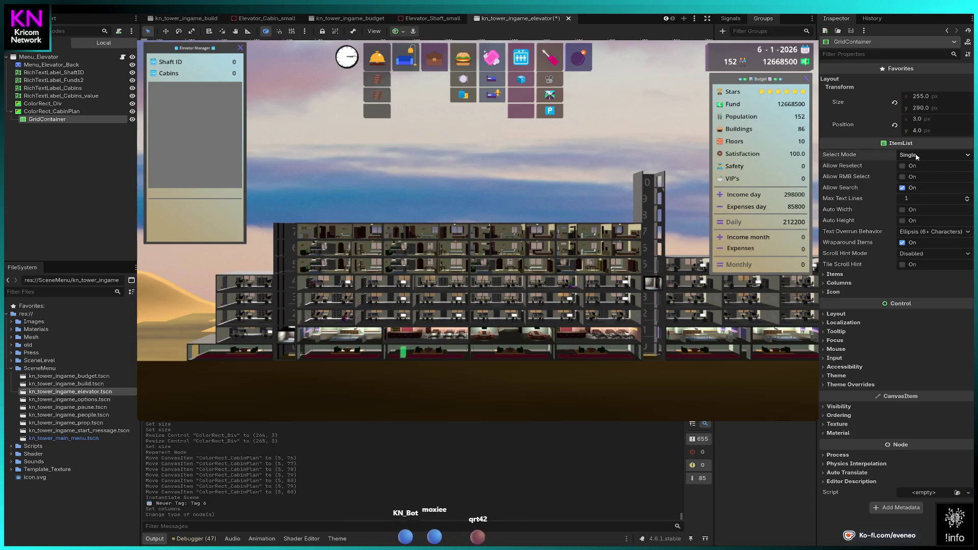
left_click(932, 154)
left_click(932, 177)
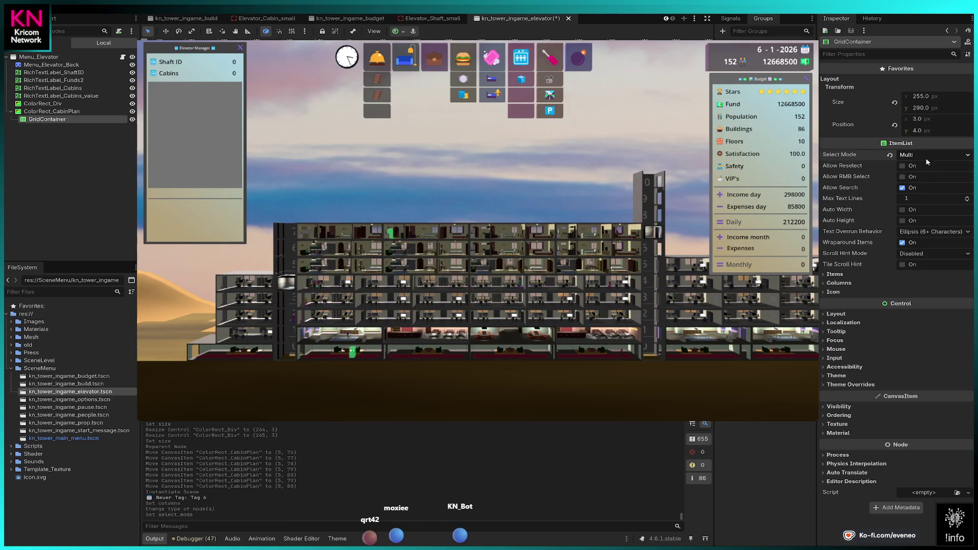
left_click(917, 154)
left_click(912, 166)
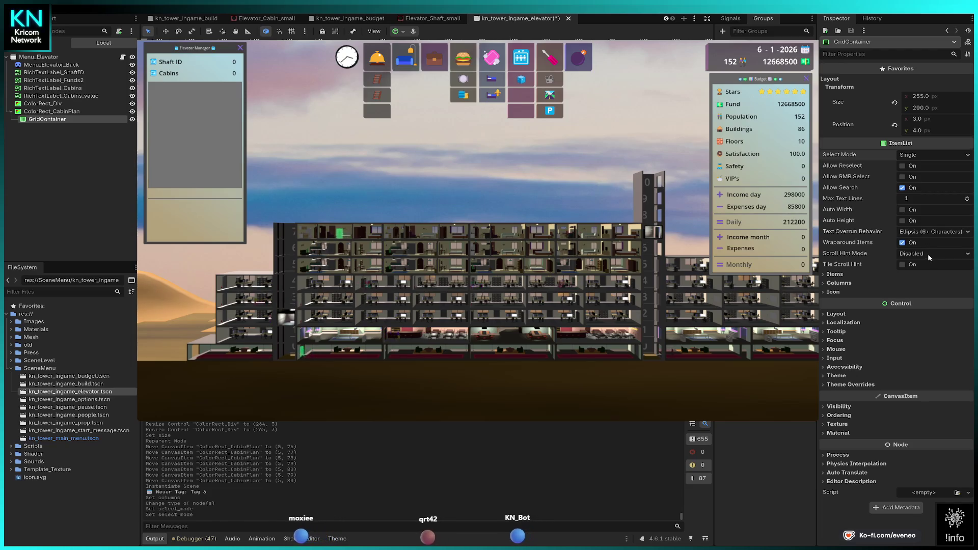
left_click(834, 275)
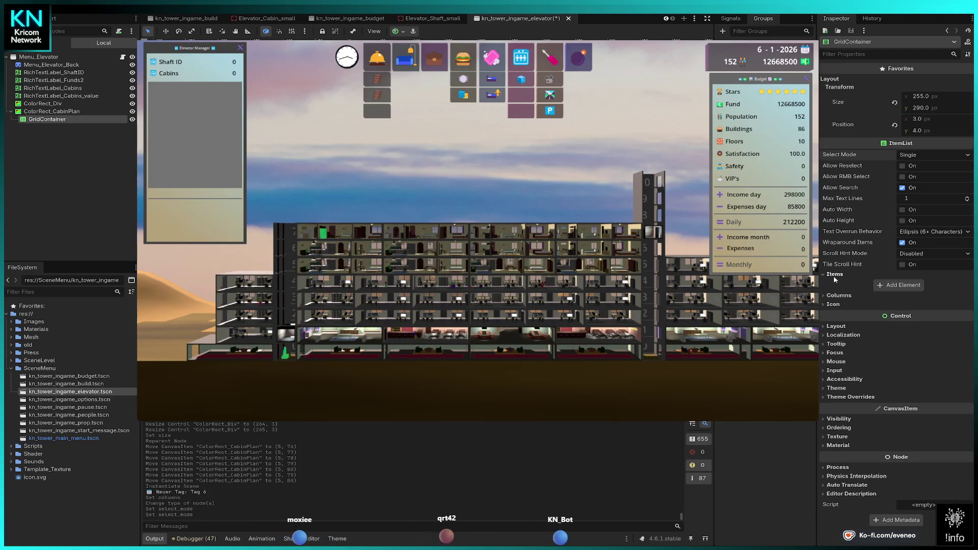
- Give the ItemList Max Columns 6 and a 15 px Fixed Column Width, and add one empty item
left_click(839, 295)
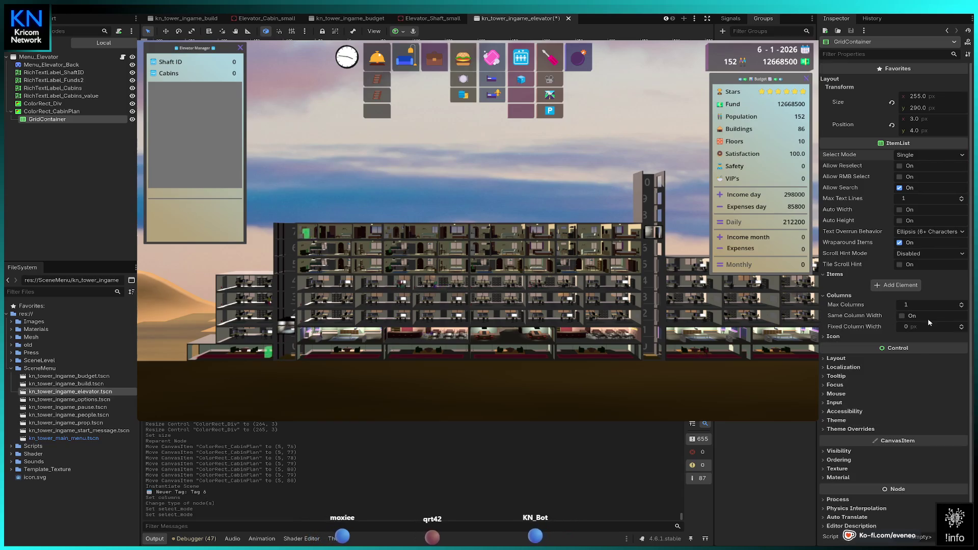
left_click_drag(954, 304, 963, 308)
left_click(963, 309)
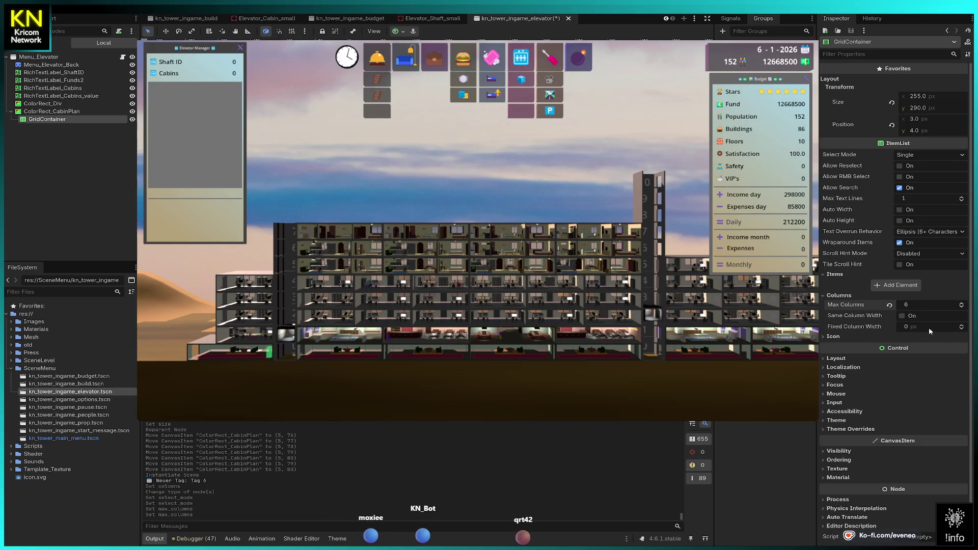
left_click(961, 326)
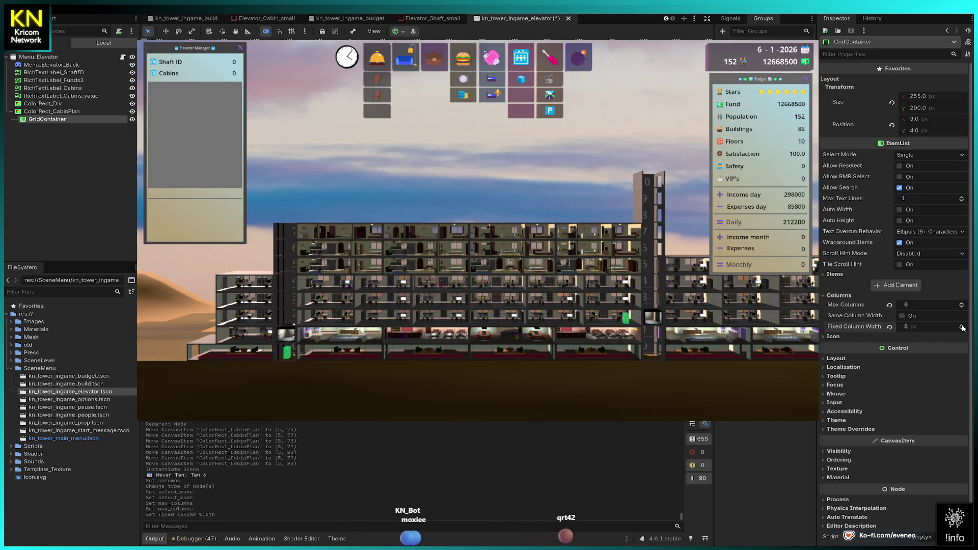
left_click(963, 327)
left_click(963, 327)
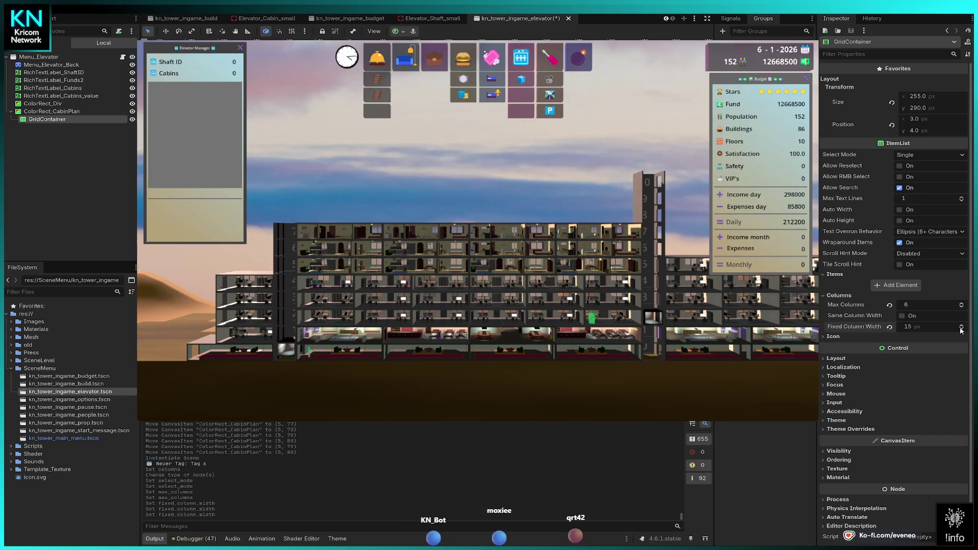
left_click(913, 288)
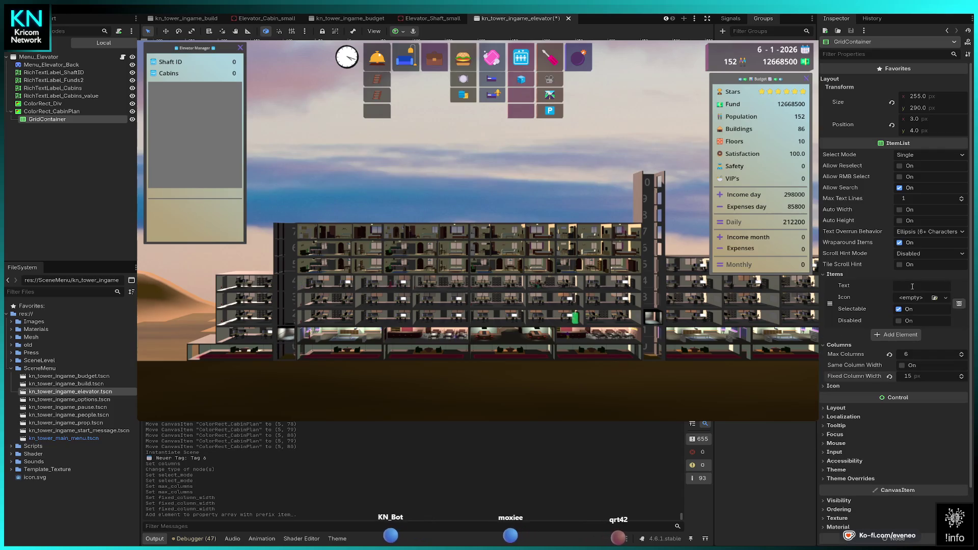
- Label the first item 'Test' and widen the Fixed Column Width to 66 px
type("T")
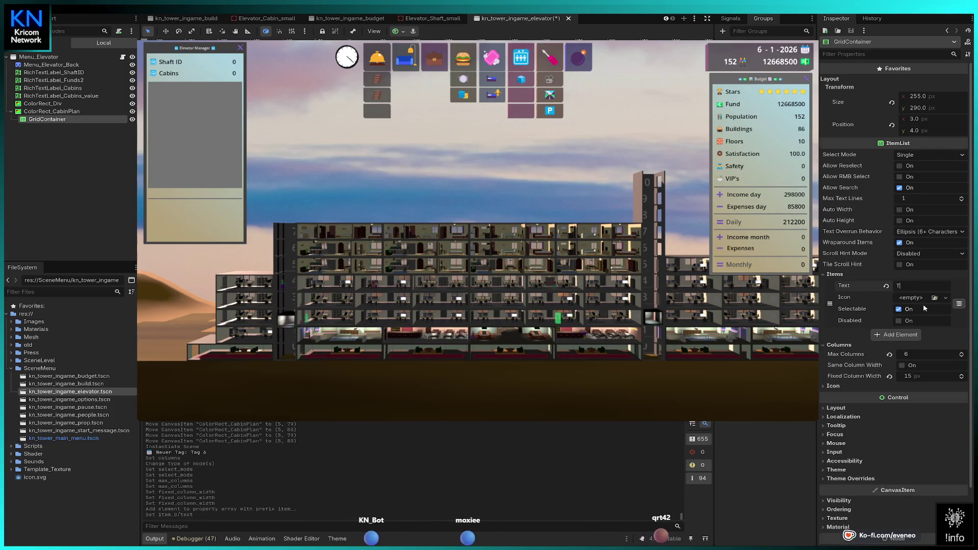
type("est")
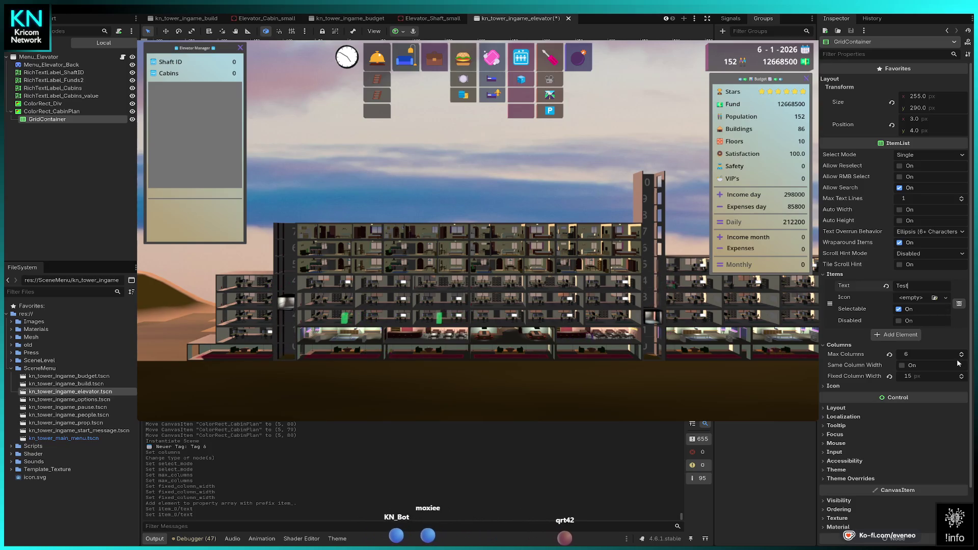
left_click_drag(938, 379, 964, 379)
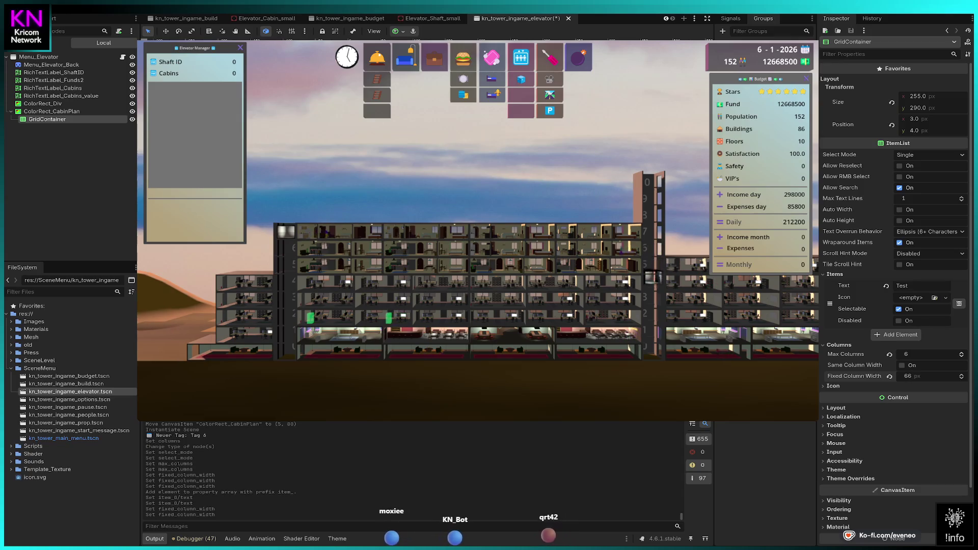